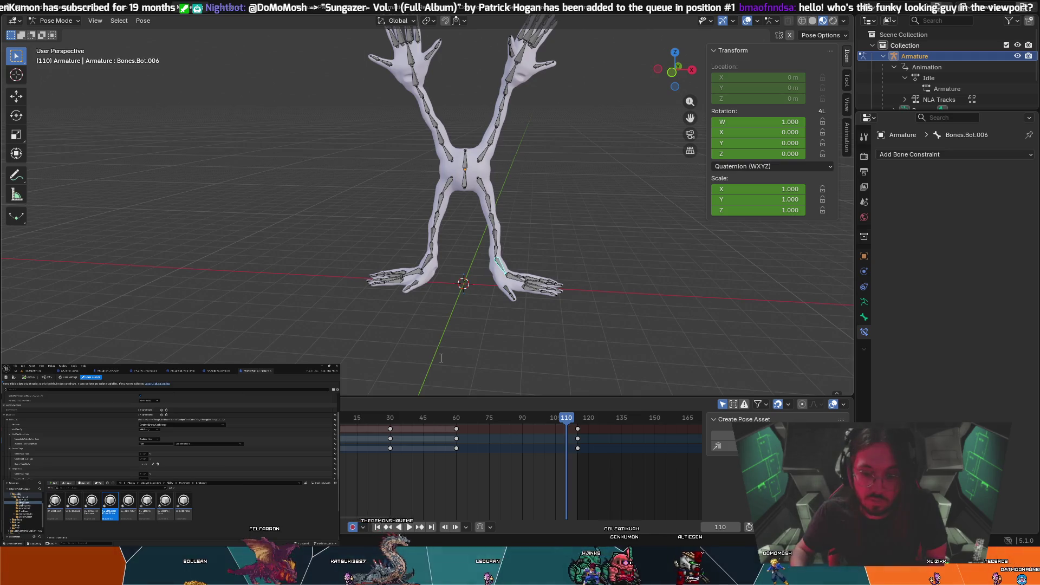
Browse the project's assets and movement ability folders in the Content Drawer
left_click(111, 501)
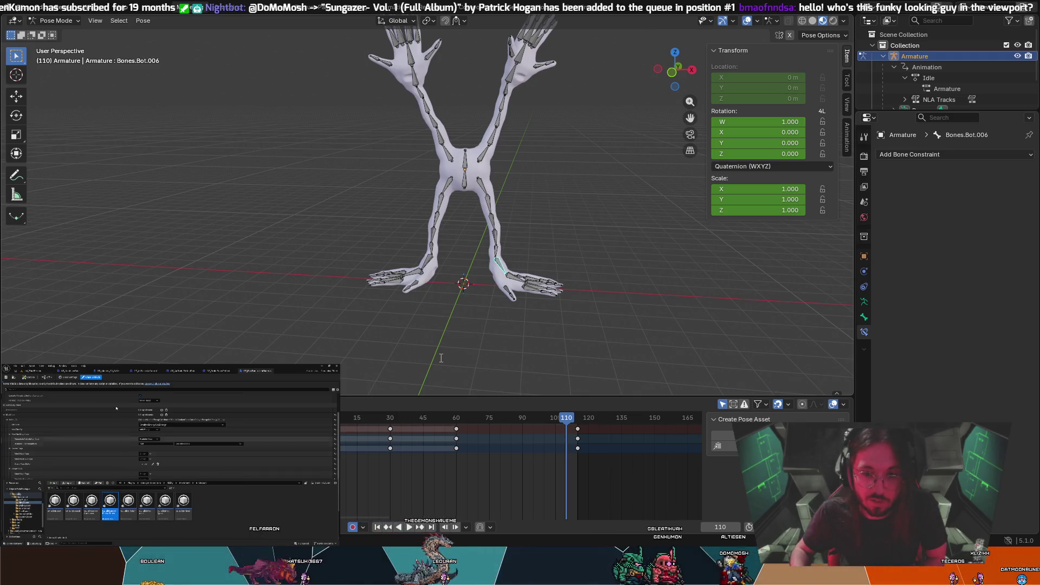
scroll(142, 459, "up", 3)
scroll(142, 460, "up", 5)
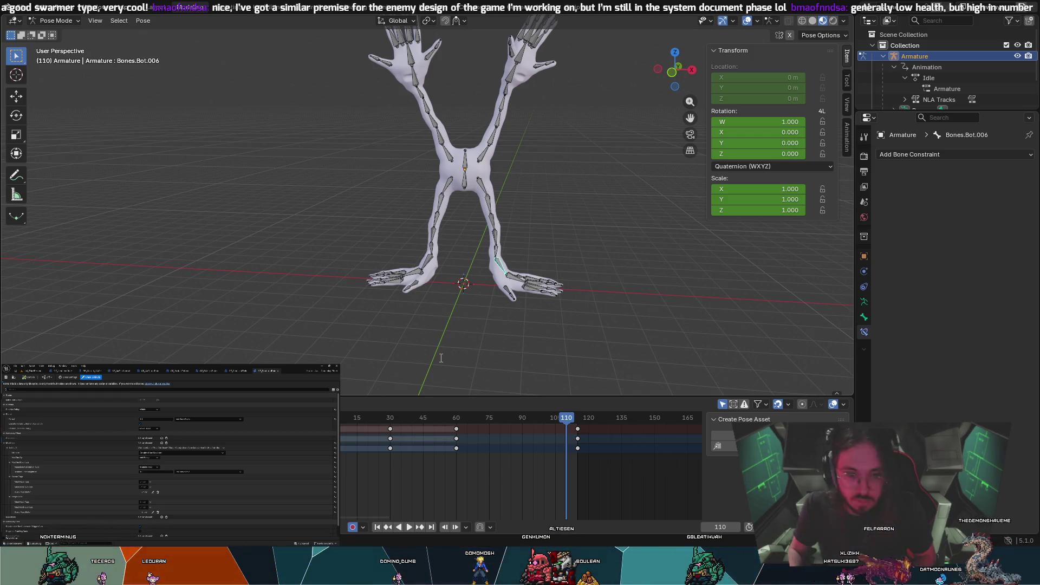
left_click(18, 538)
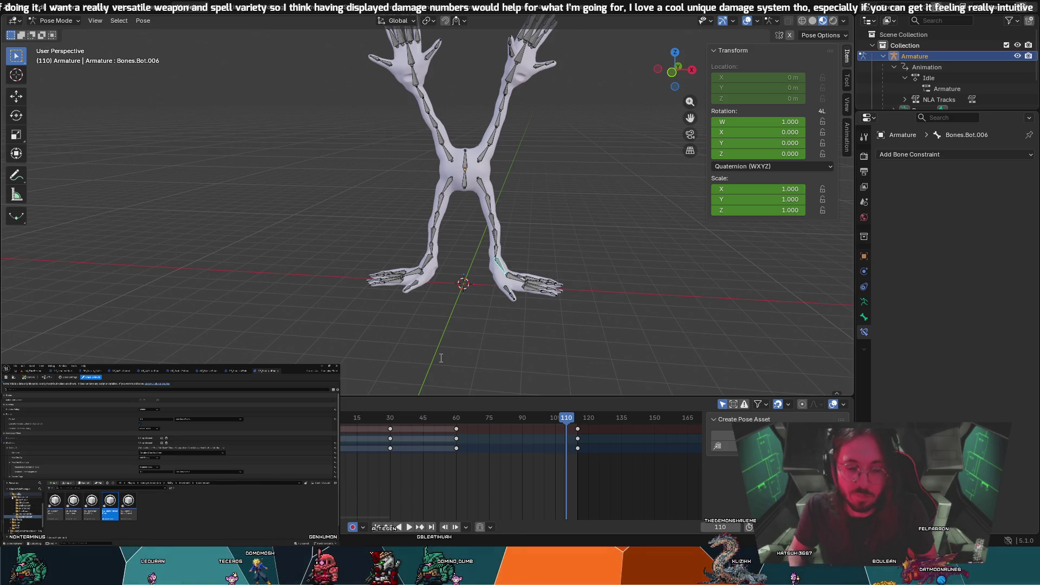
left_click(12, 504)
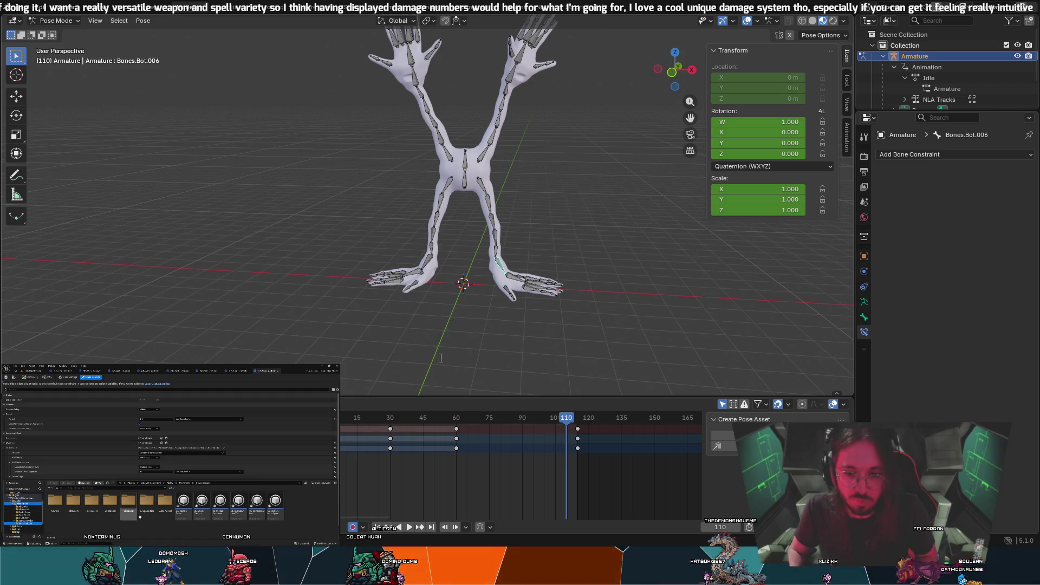
left_click(14, 521)
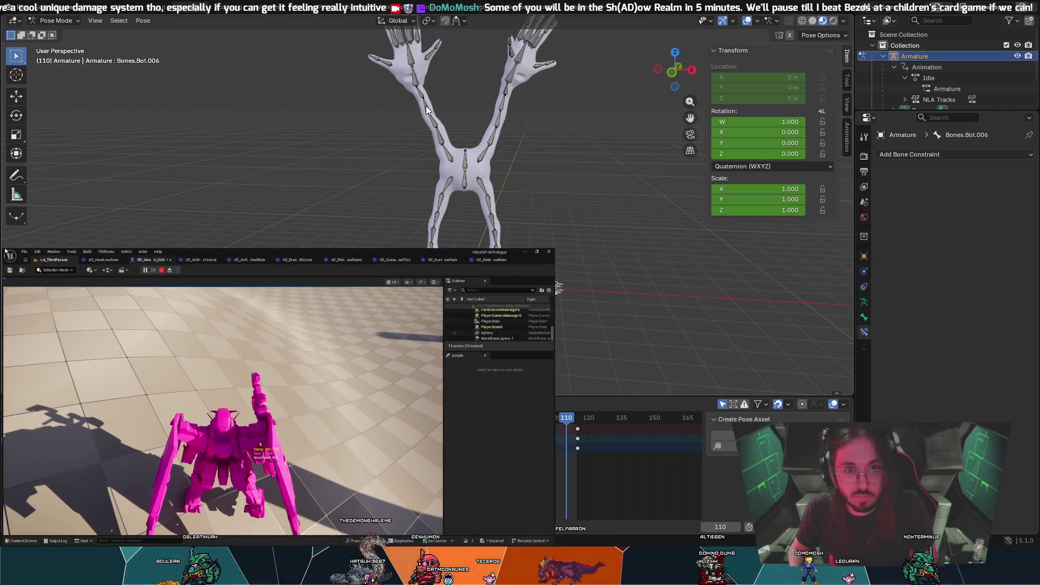
End the Play-In-Editor session and bring the Content Drawer back up
key("Escape")
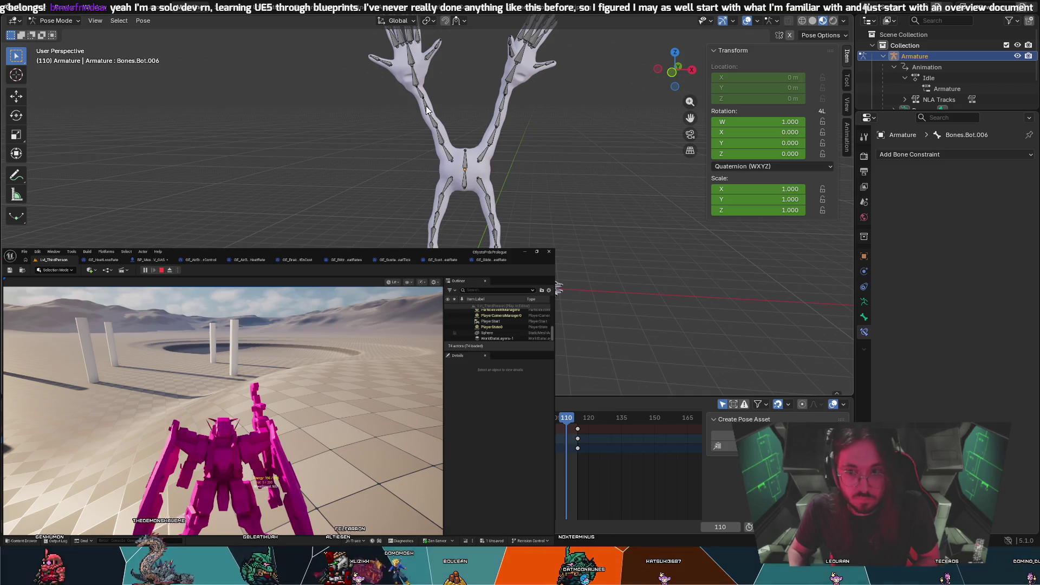
key("Escape")
left_click(21, 540)
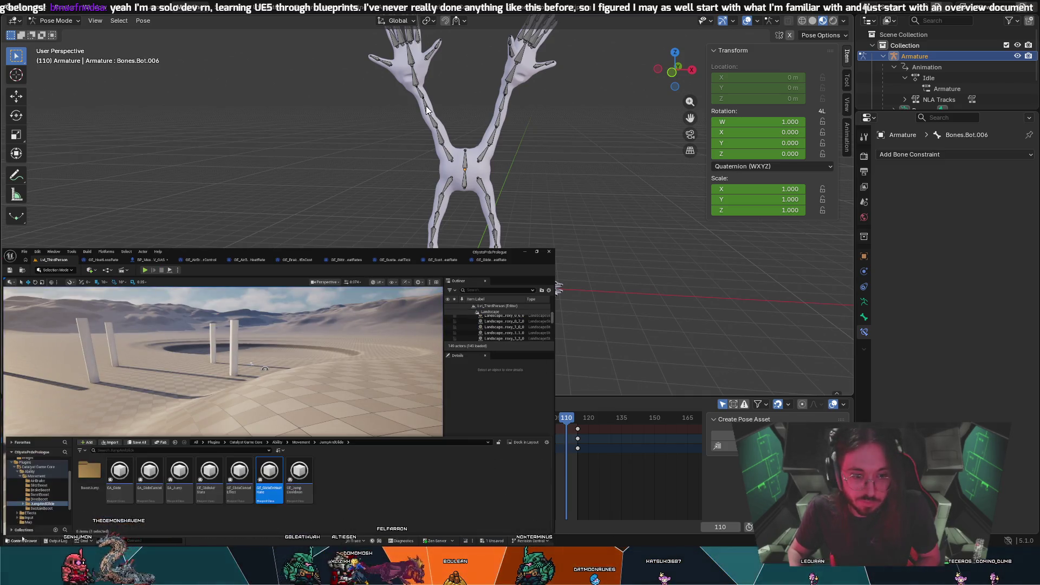
Open GE_Jump Cooldown, then GE_BurstCooldown from the BurstBoost folder
double_click(307, 479)
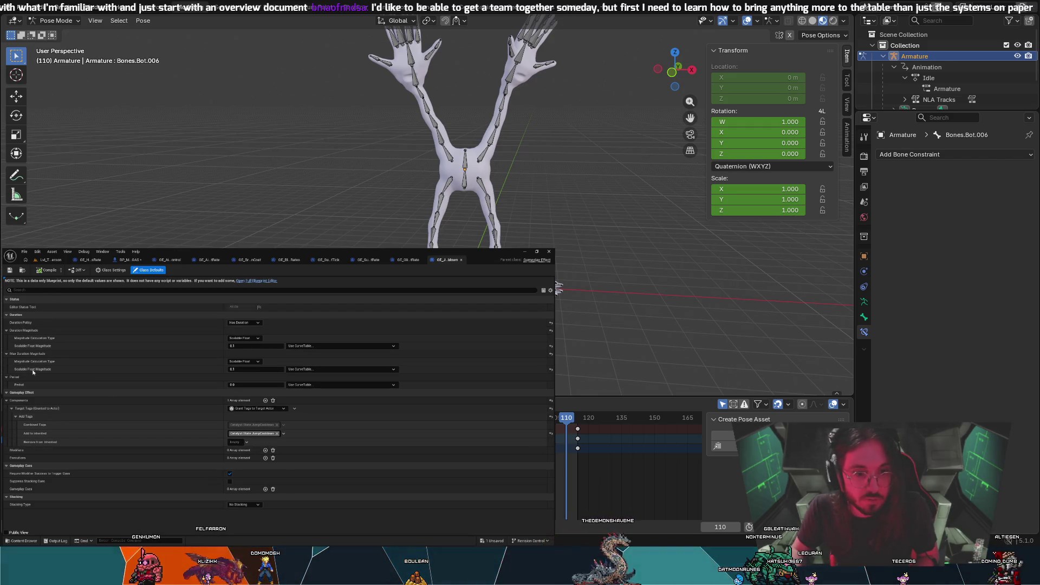
left_click(23, 542)
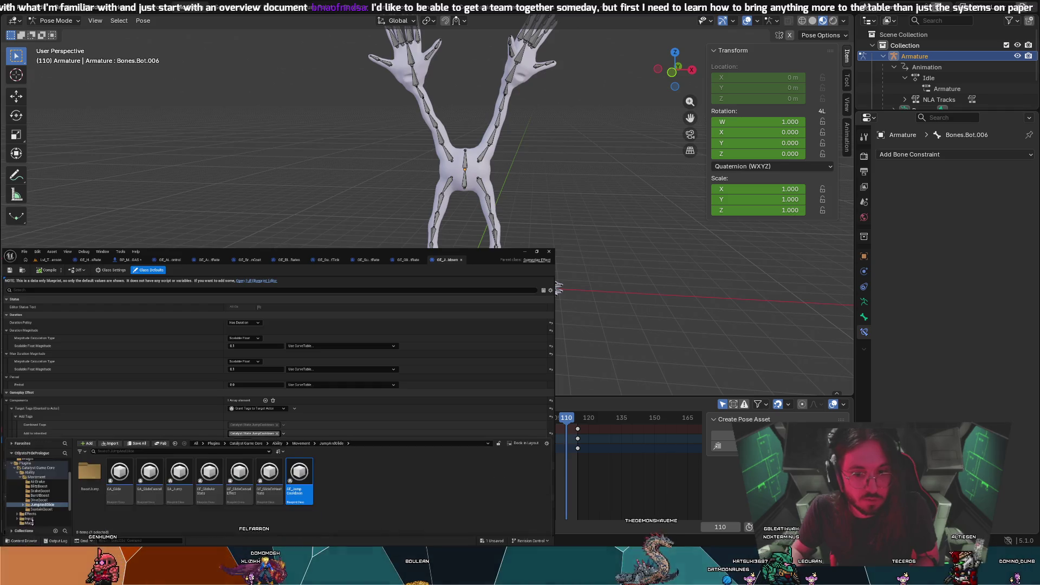
left_click(41, 494)
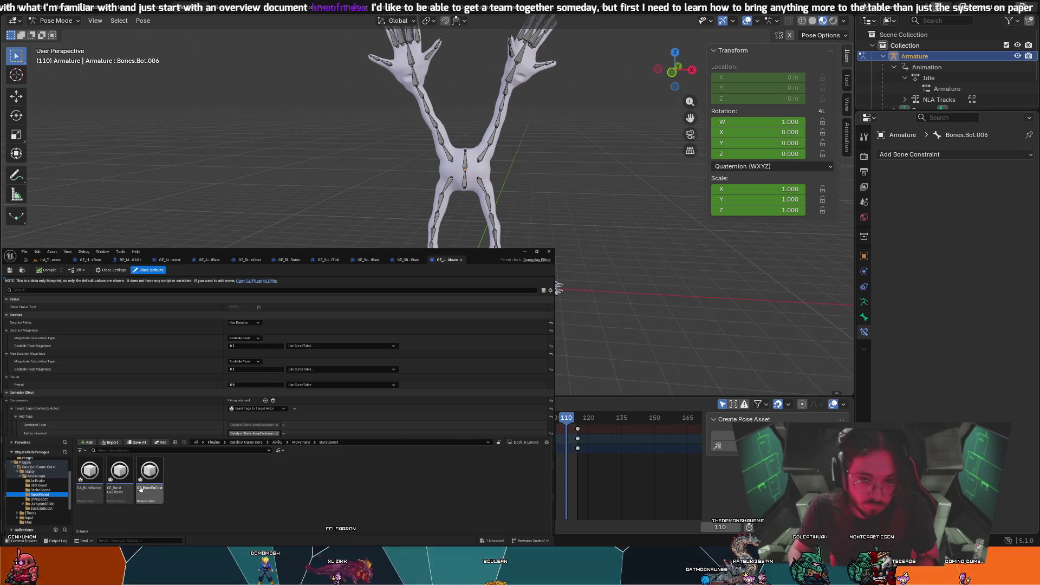
left_click(124, 479)
double_click(121, 477)
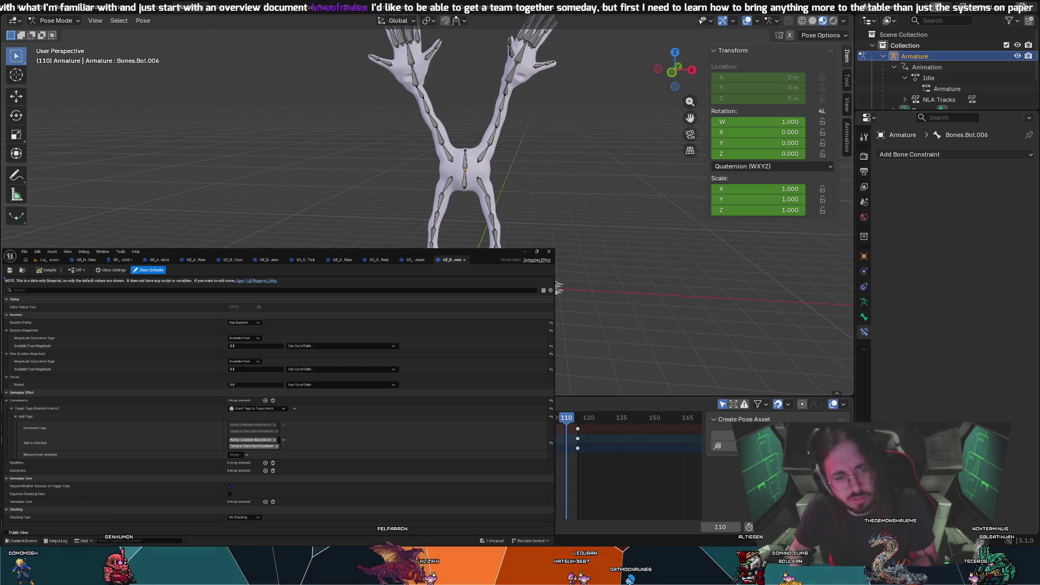
Open the BlitzBoost cooldown gameplay effect from the BlitzBoost folder
left_click(22, 540)
left_click(40, 489)
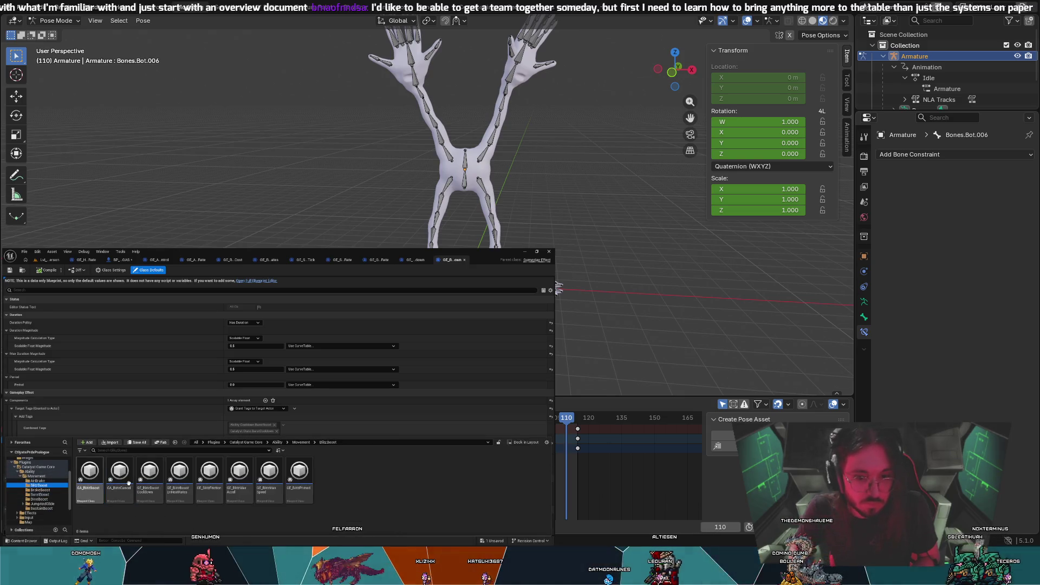
double_click(149, 476)
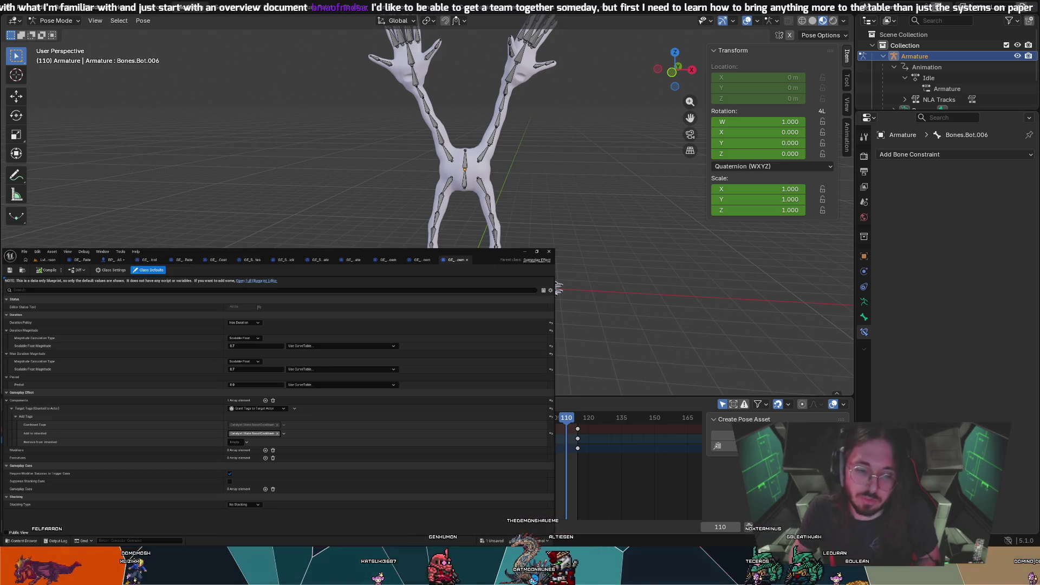
key("ctrl+space")
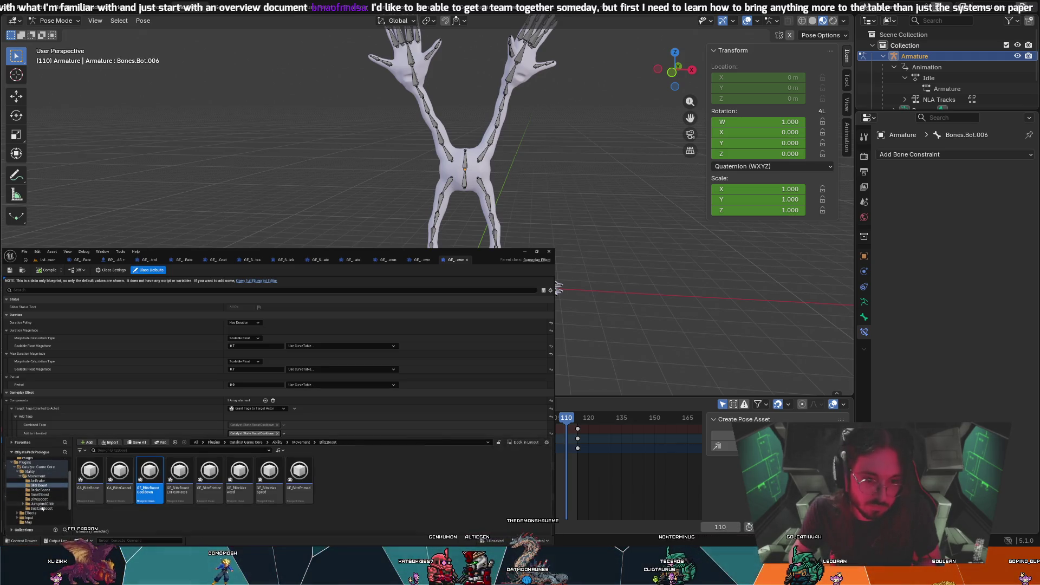
left_click(41, 508)
double_click(139, 477)
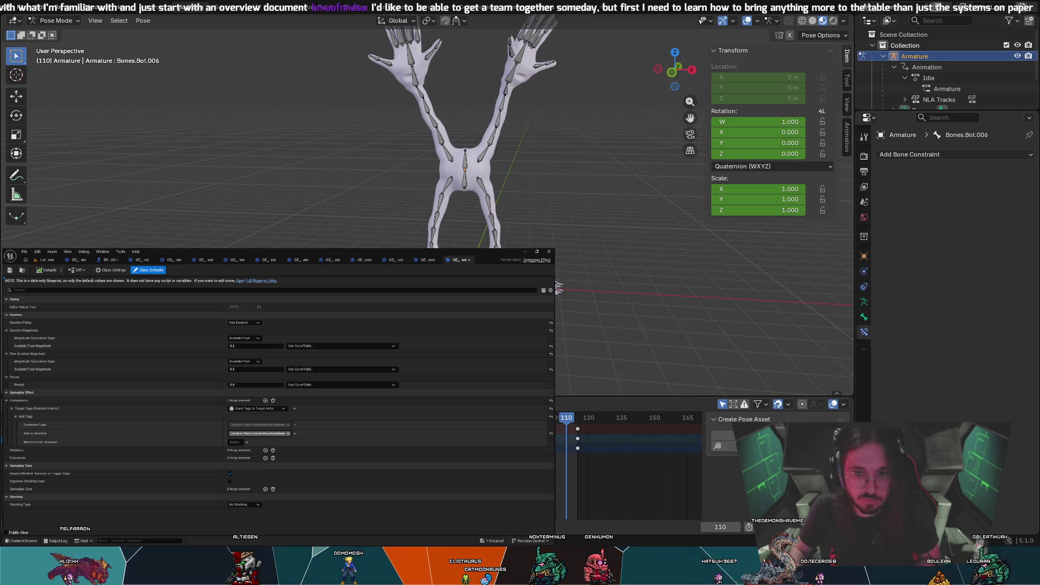
left_click(21, 540)
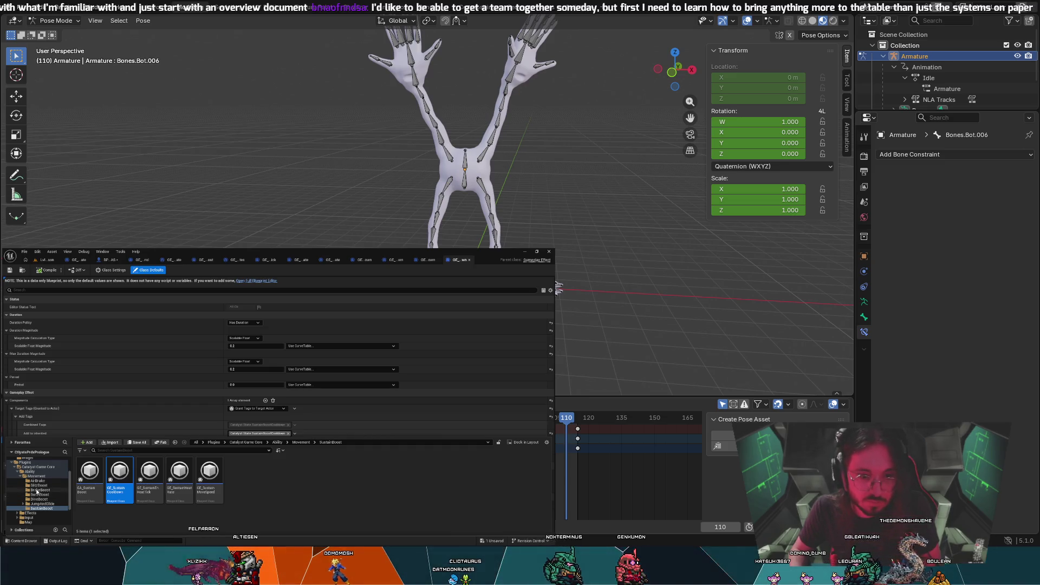
left_click(35, 490)
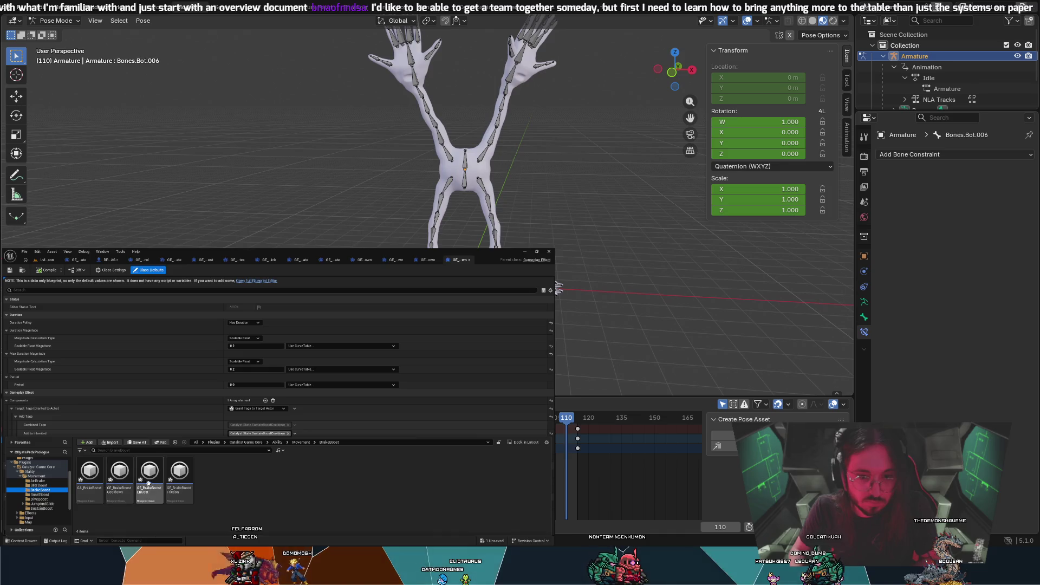
double_click(120, 479)
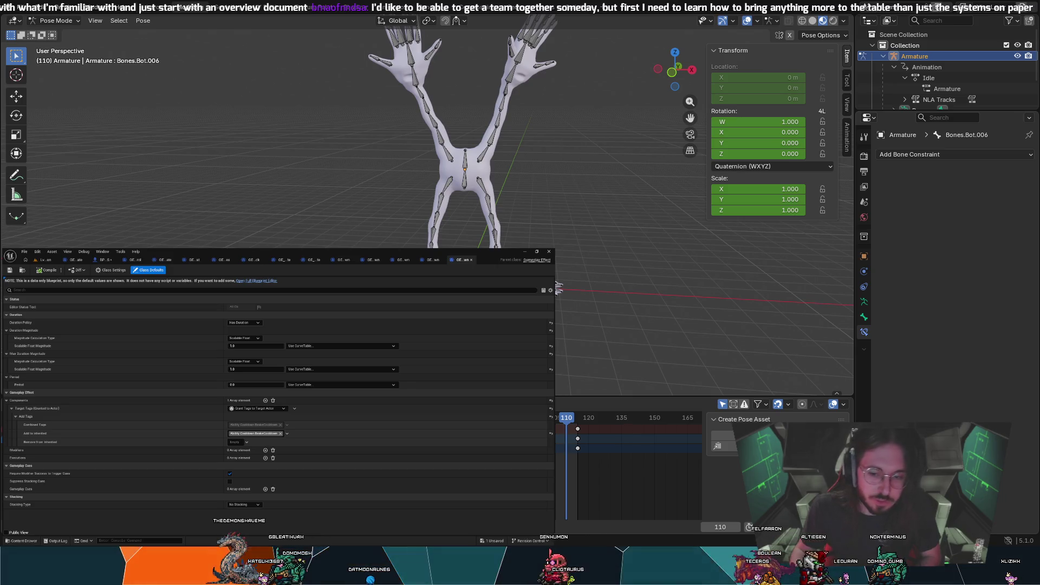
left_click(23, 541)
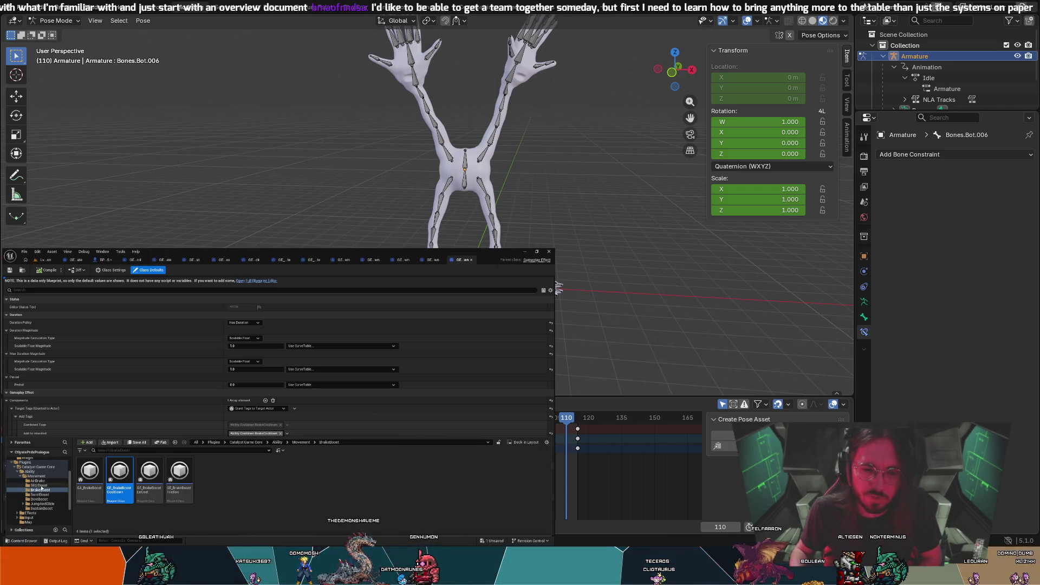
Look over GE_BlitzFriction in BlitzBoost, then open GE_AirBrakeAirControl from the AirBrake folder
left_click(39, 485)
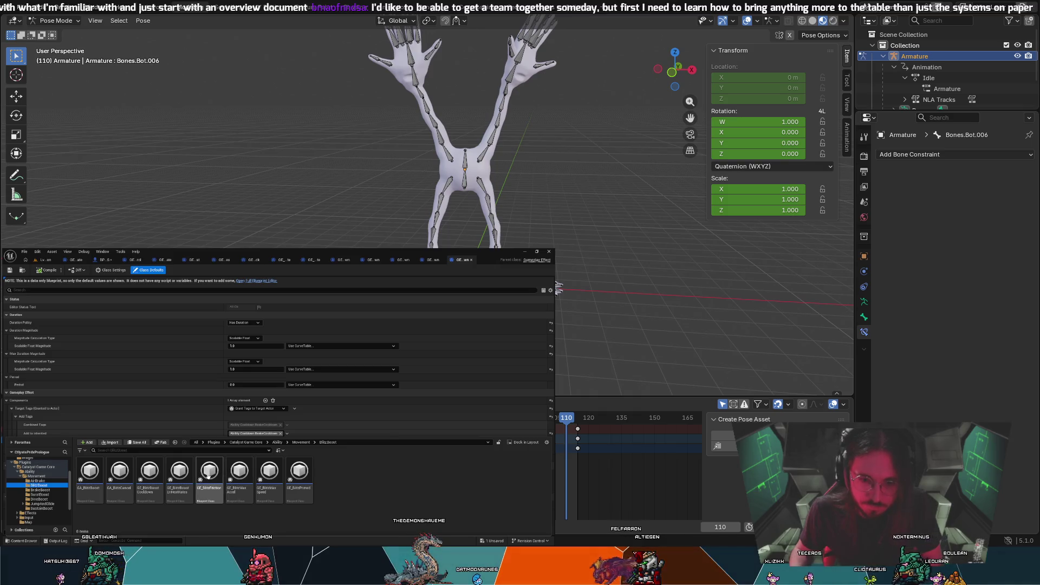
left_click(208, 475)
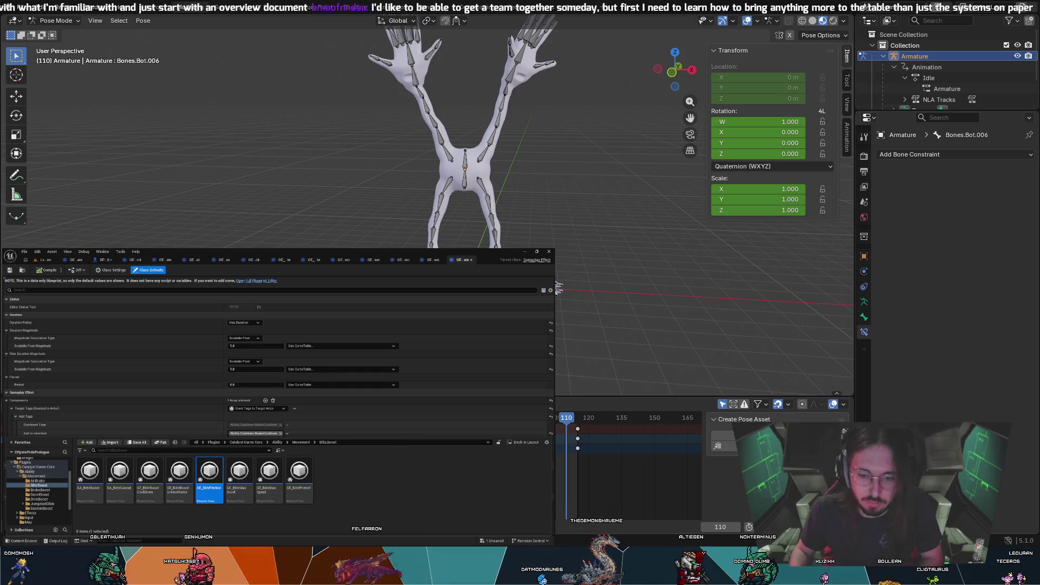
left_click(38, 480)
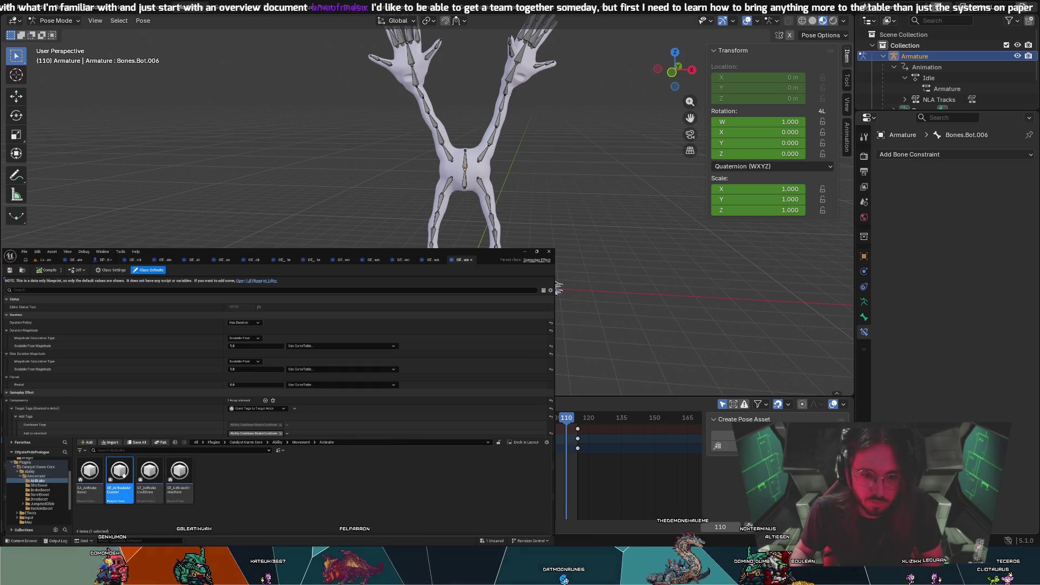
double_click(120, 474)
Scroll GE_AirBrakeAirControl's details to review its braking deceleration and air control modifiers
scroll(152, 429, "up", 2)
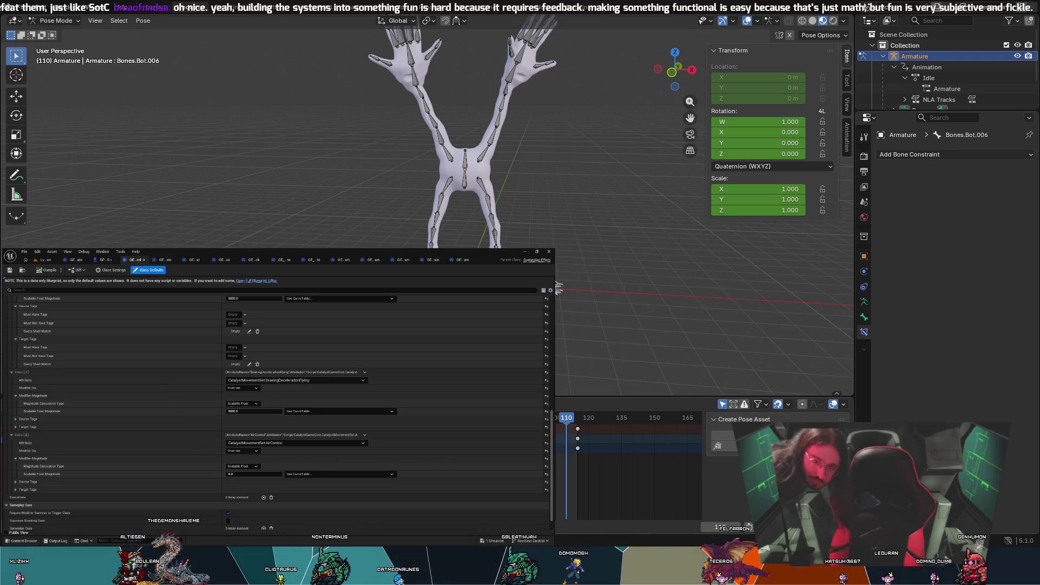
Play the creature's Idle animation and stop playback at frame 108
key("space")
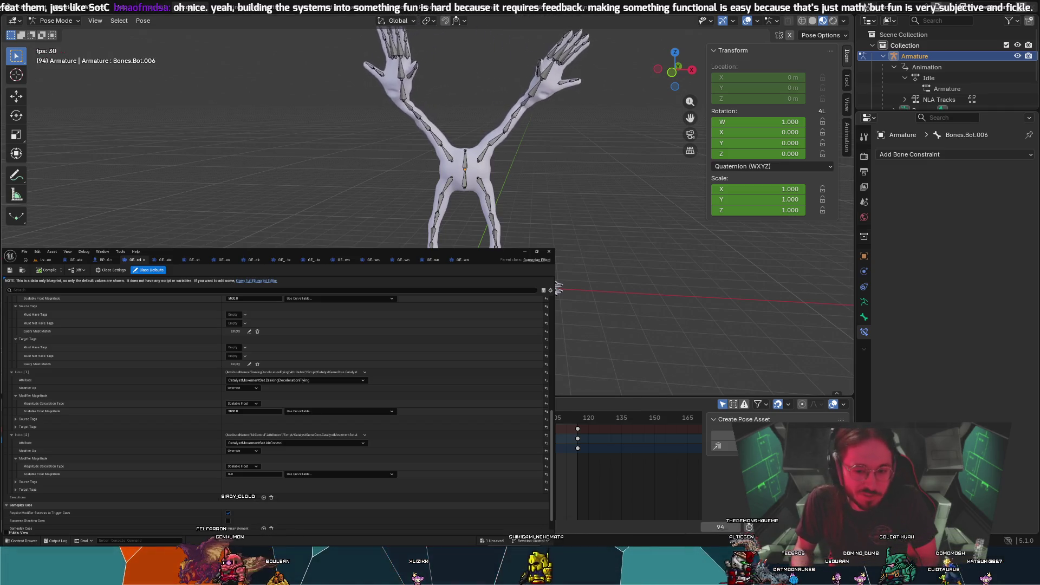
key("space")
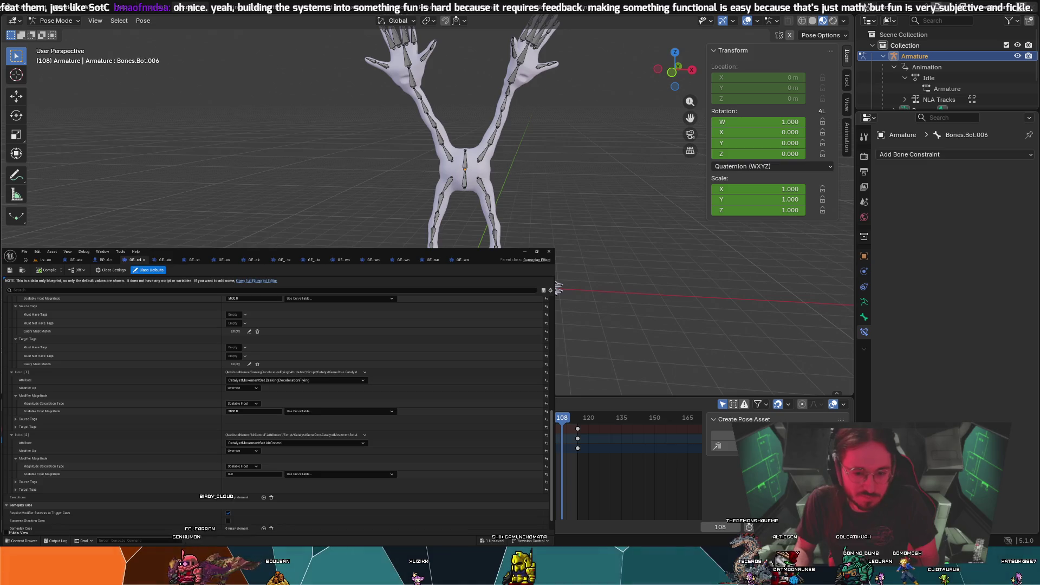
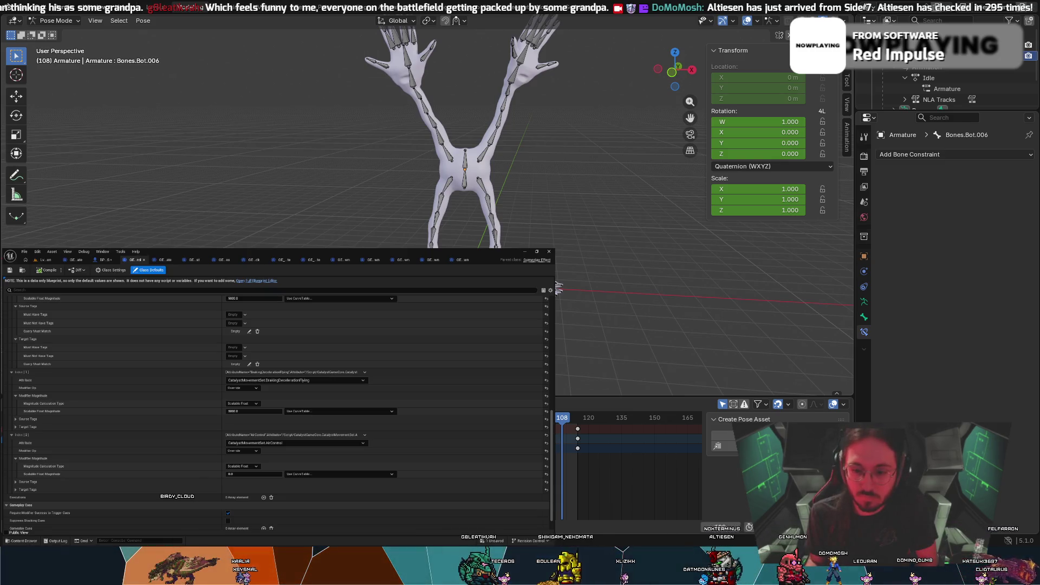
Orbit and zoom around the creature armature, then switch from the Unreal editor back to Blender
scroll(473, 192, "up", 5)
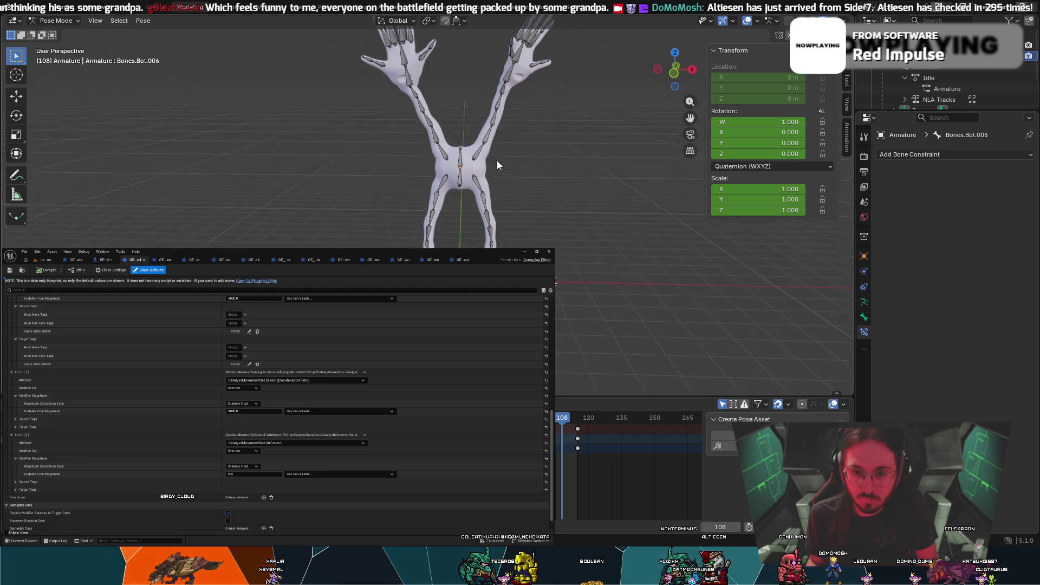
scroll(433, 181, "down", 5)
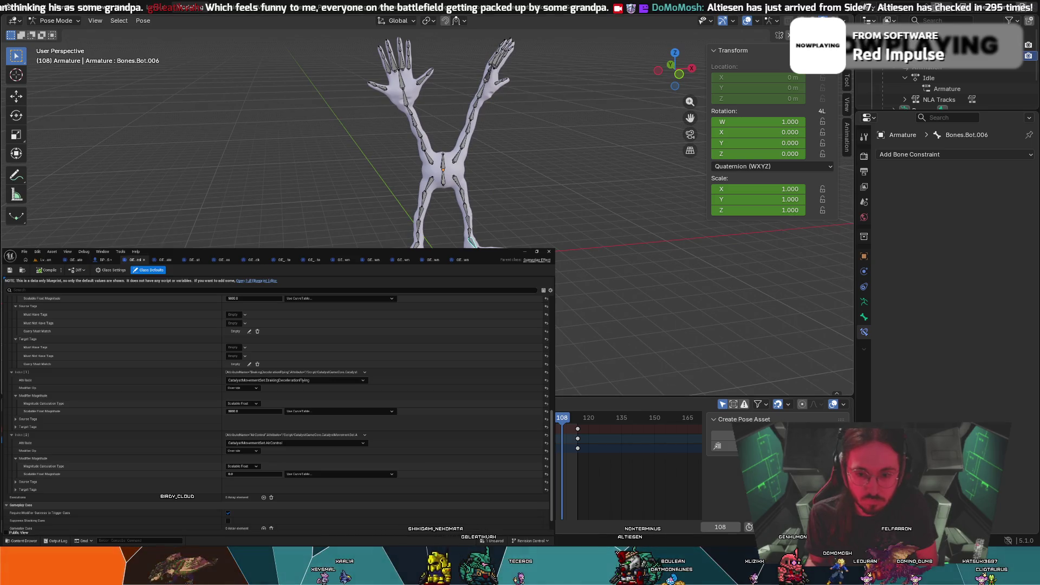
middle_click_drag(434, 195, 434, 152)
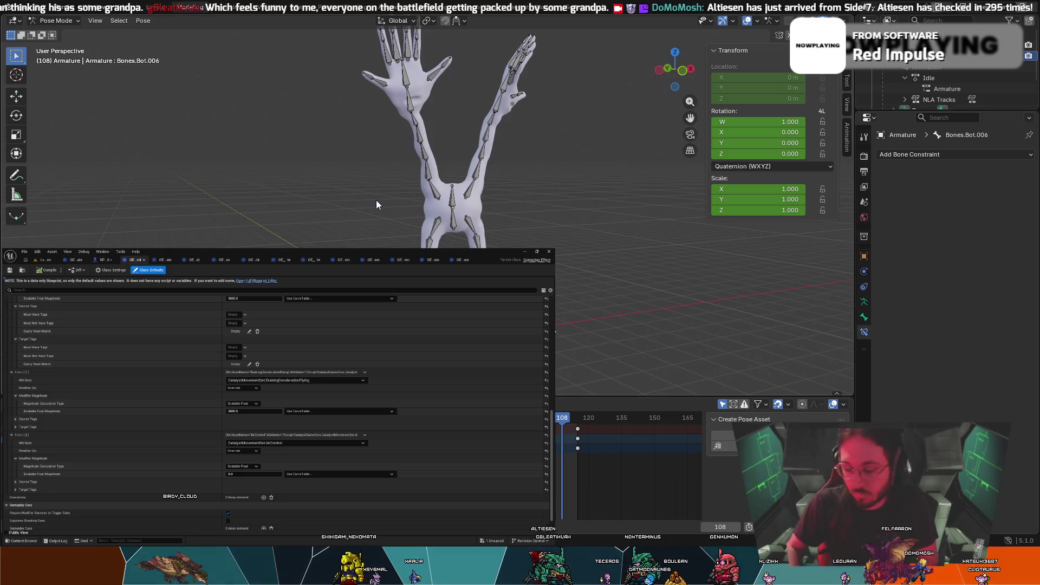
scroll(376, 200, "down", 1)
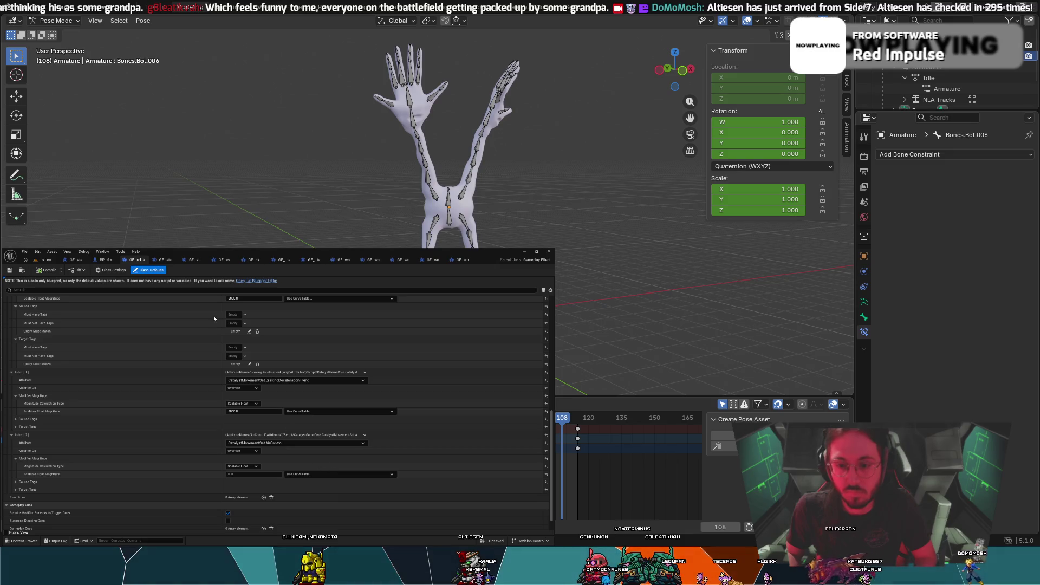
key("alt+Tab")
scroll(428, 208, "up", 5)
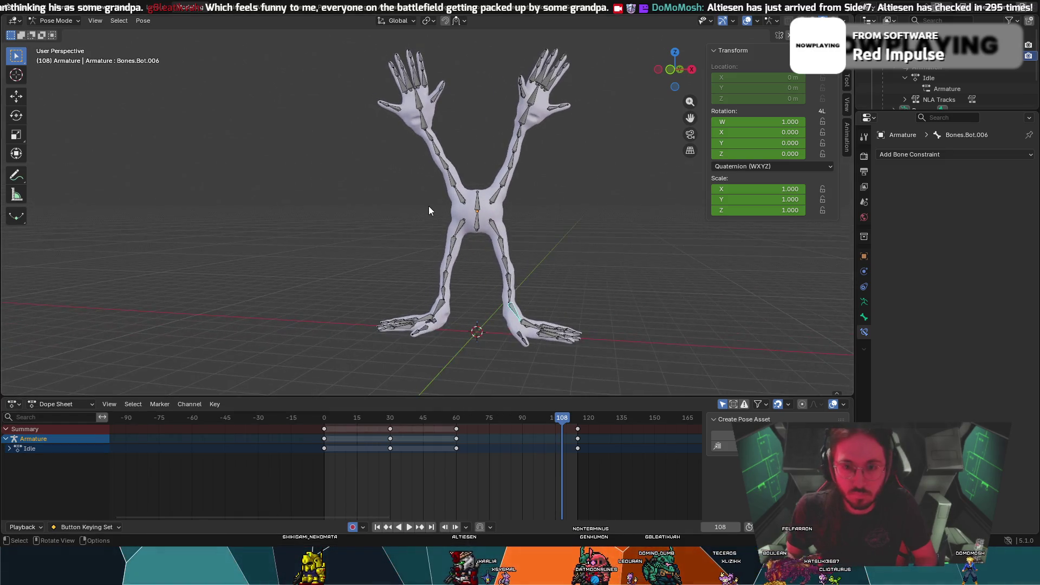
left_click(499, 201)
mouse_move(525, 219)
middle_mouse_down()
mouse_move(417, 220)
mouse_move(538, 229)
middle_mouse_up()
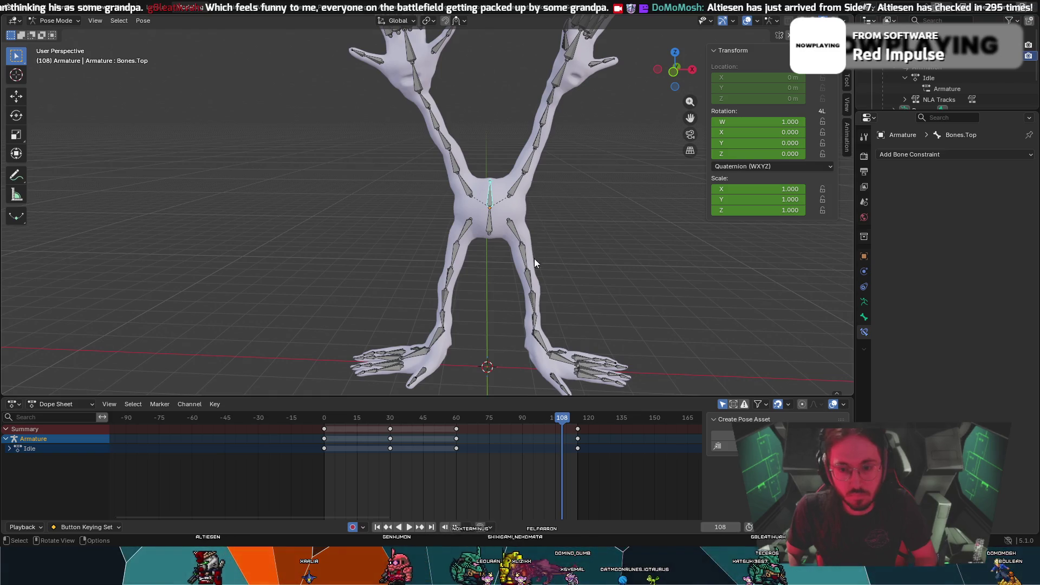
left_click(532, 340)
scroll(562, 321, "up", 2)
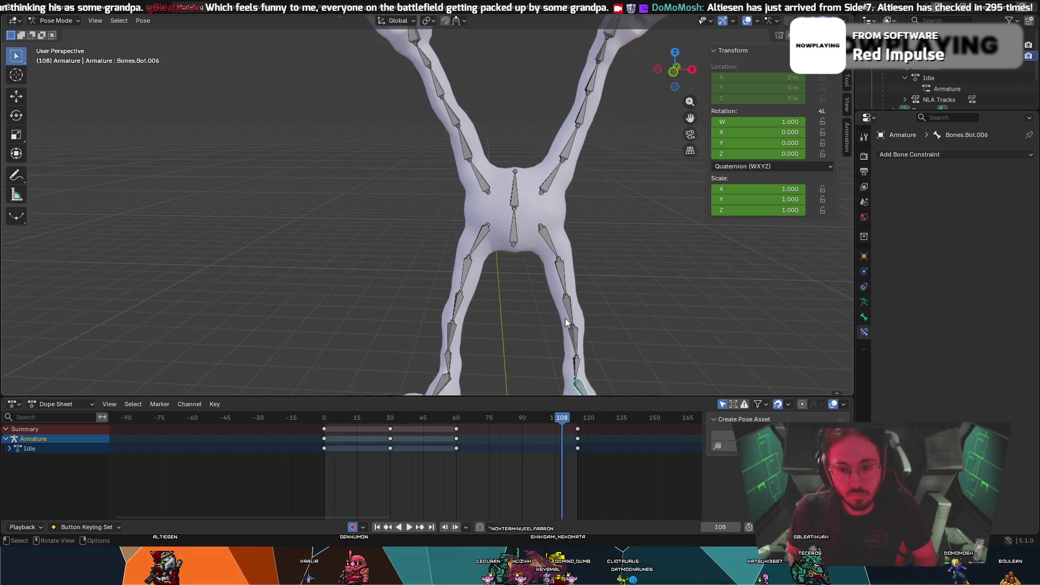
scroll(596, 306, "down", 4)
mouse_move(596, 296)
middle_mouse_down()
mouse_move(515, 268)
mouse_move(522, 250)
mouse_move(558, 279)
mouse_move(555, 255)
middle_mouse_up()
left_click(522, 140)
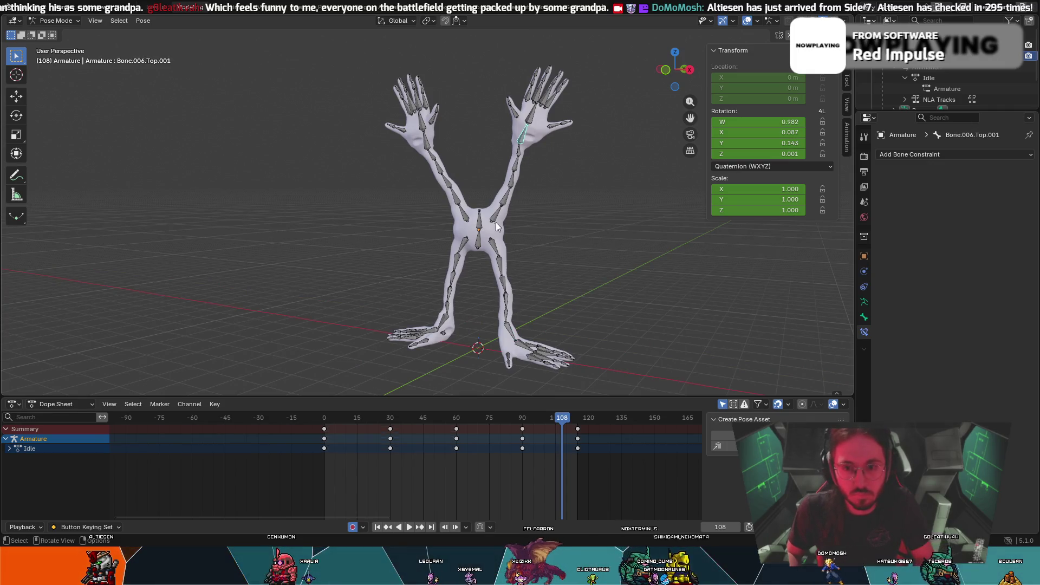
Trial-move Bone.001.Top.001 and cancel, select Bone.002.Top.001, and turn on Auto Keying
left_click(494, 226)
key("g")
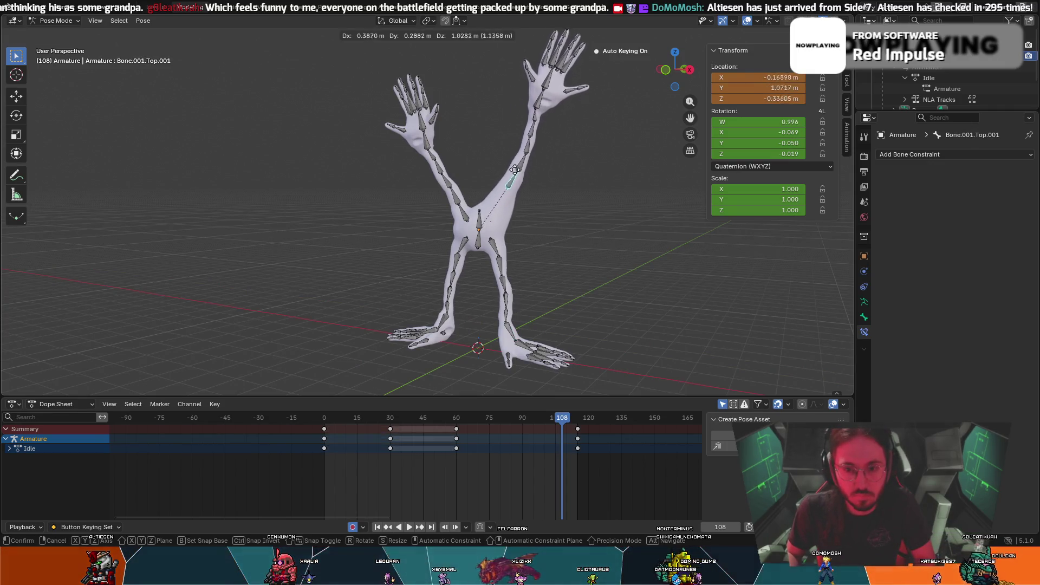
key("Escape")
left_click(517, 196)
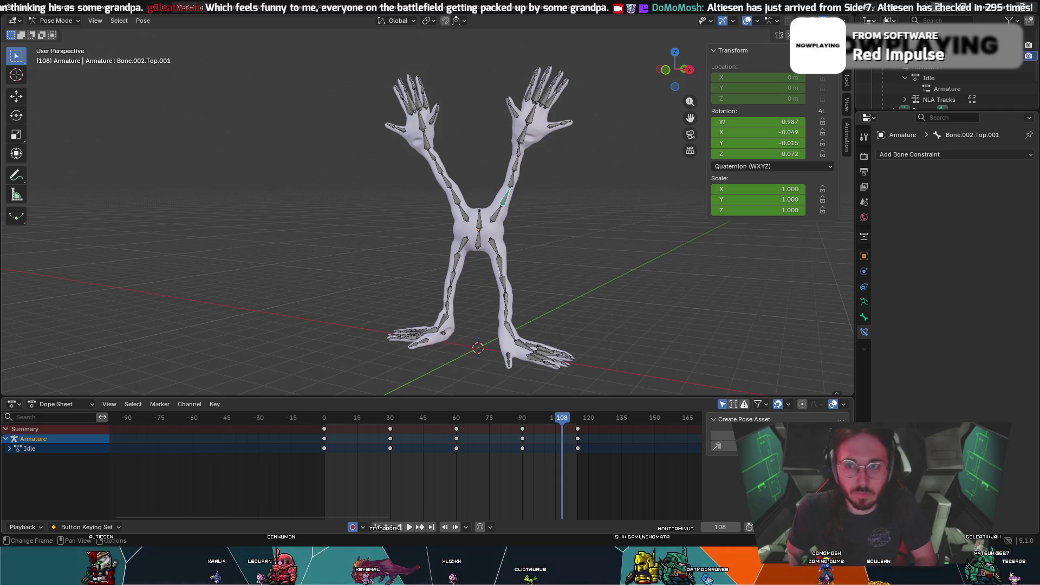
left_click(352, 527)
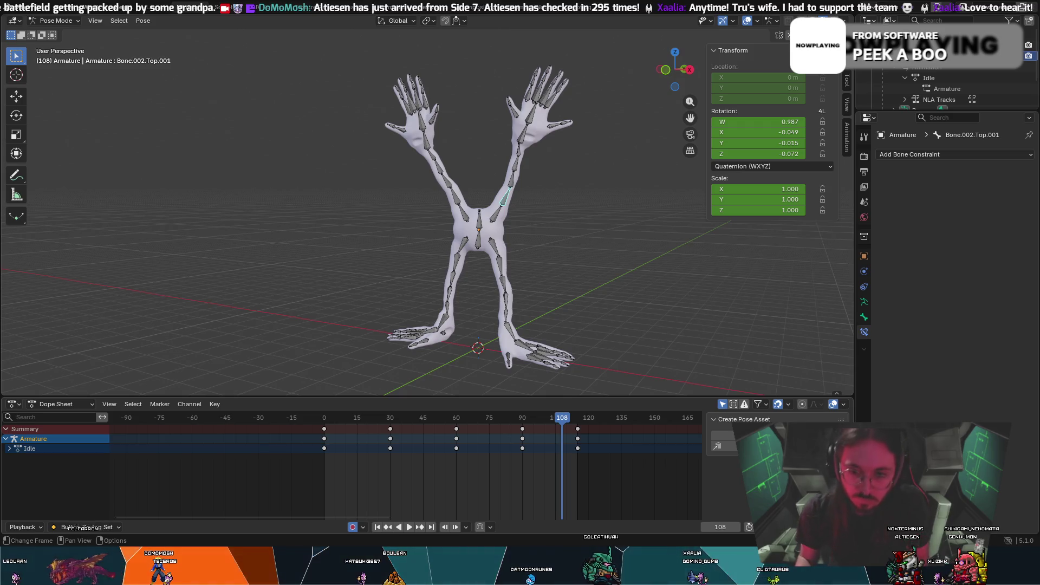
scroll(475, 112, "up", 5)
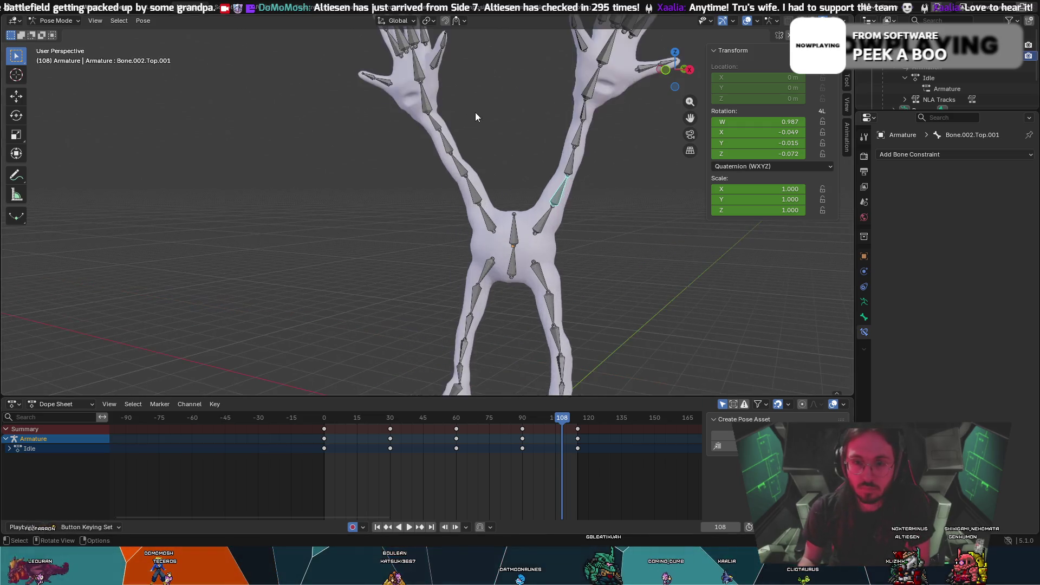
Slightly rotate the bone near the screen-right hand, cancelling a trial scale so it stays at 1
scroll(537, 160, "down", 4)
mouse_move(537, 159)
middle_mouse_down()
mouse_move(570, 161)
mouse_move(479, 209)
middle_mouse_up()
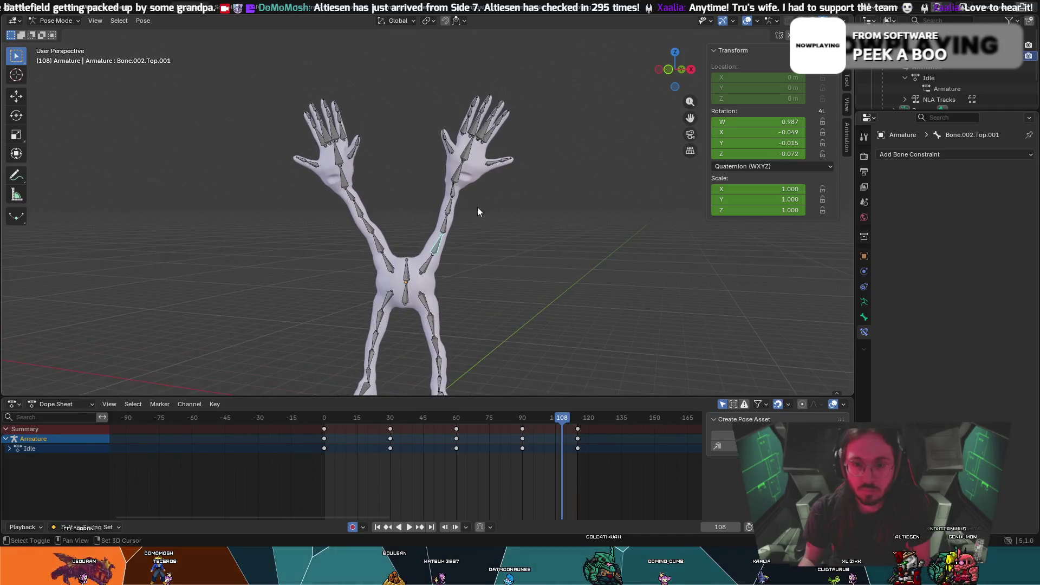
left_click(454, 173)
key("r")
left_click(467, 149)
key("s")
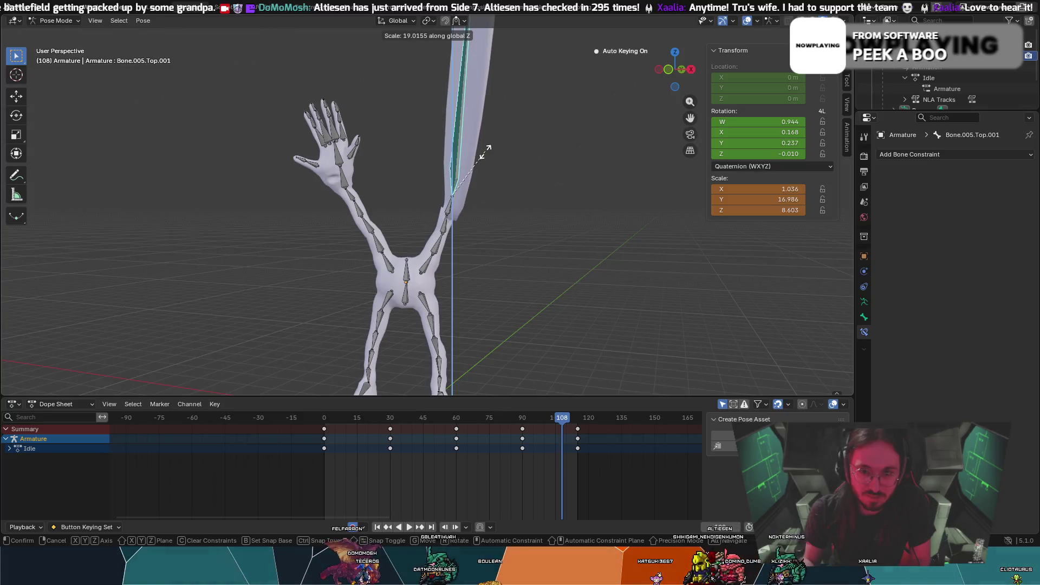
key("Escape")
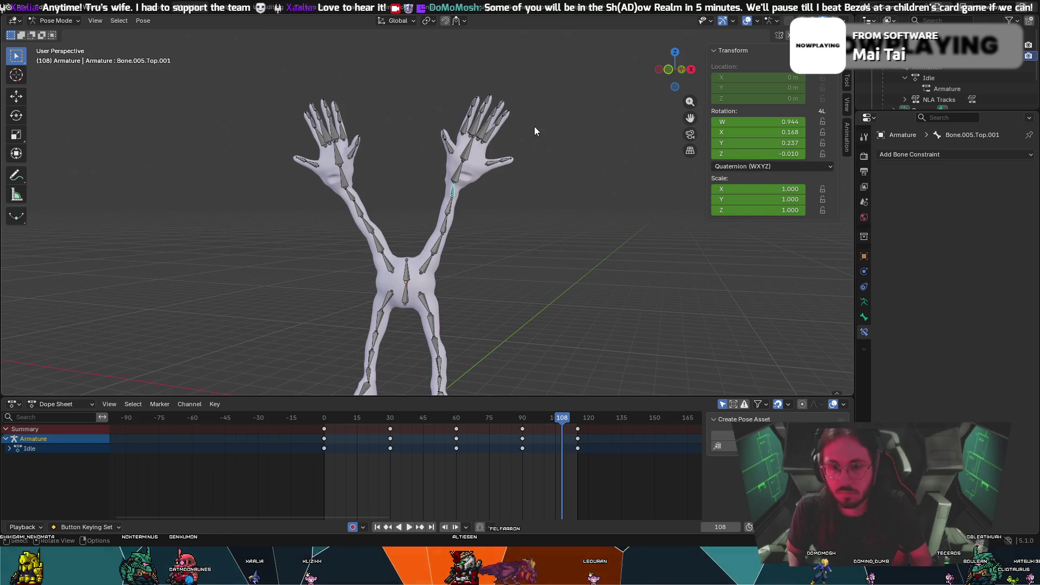
key("ctrl+Tab")
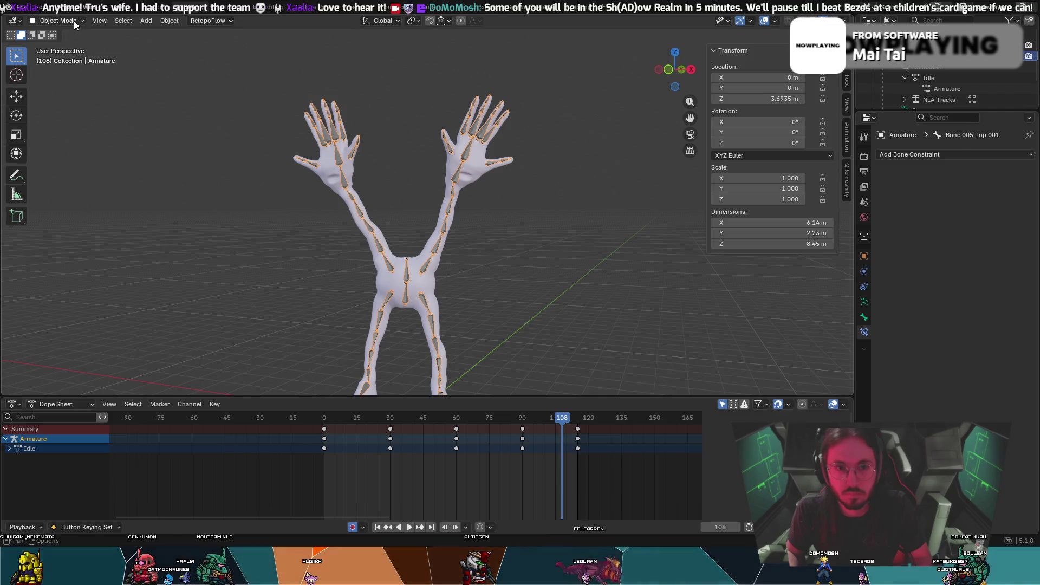
Scrub the Dope Sheet playhead back to frame 30 of the Idle action
left_click_drag(476, 420, 390, 424)
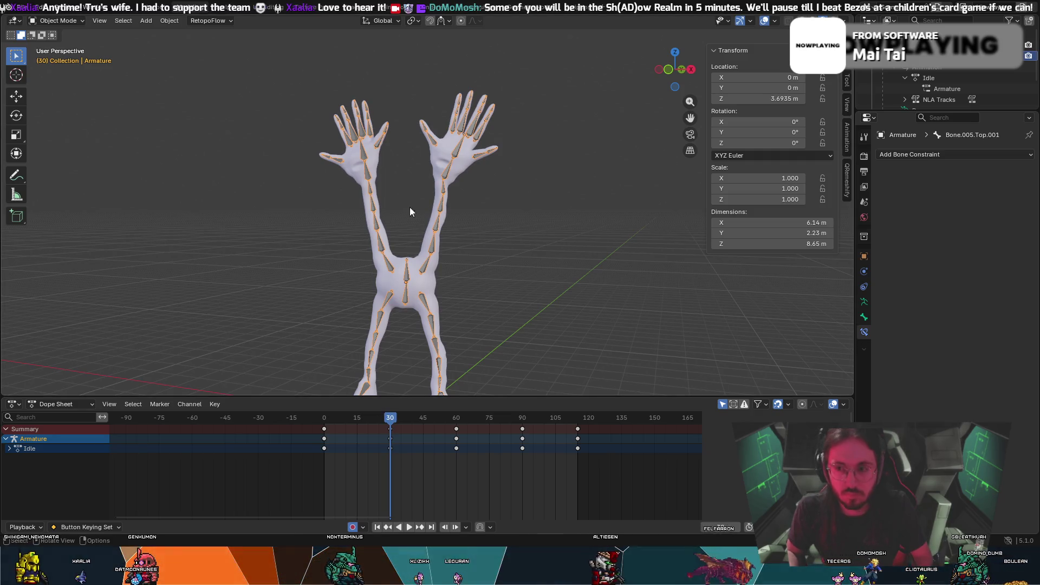
scroll(920, 100, "down", 5)
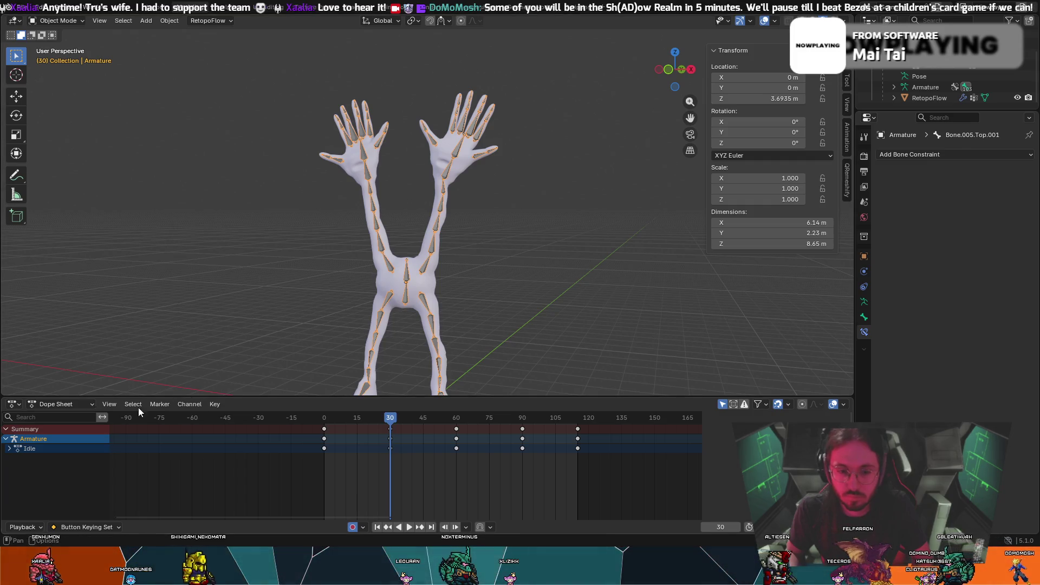
left_click(12, 448)
key("n")
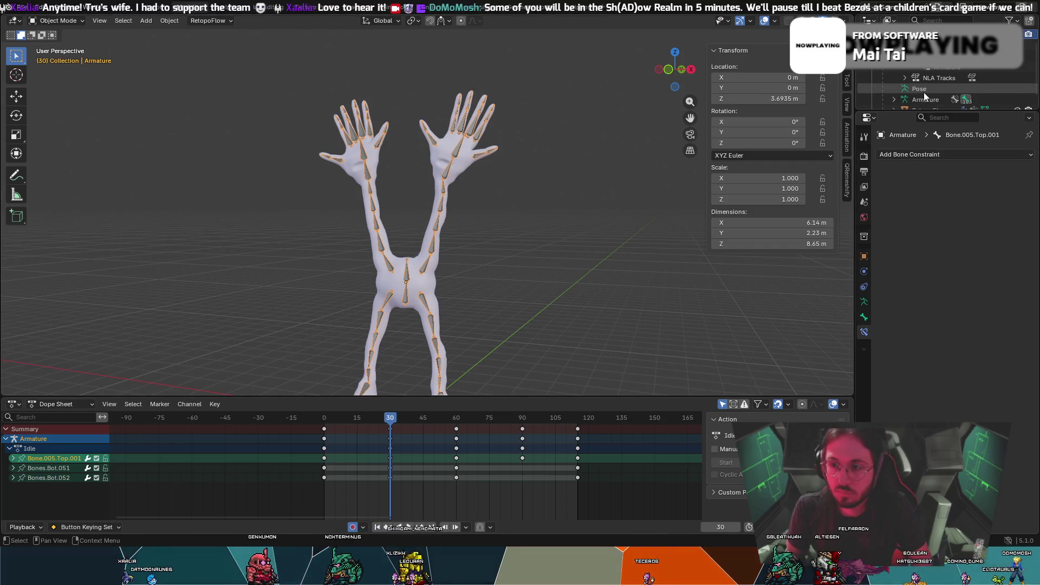
left_click(939, 79)
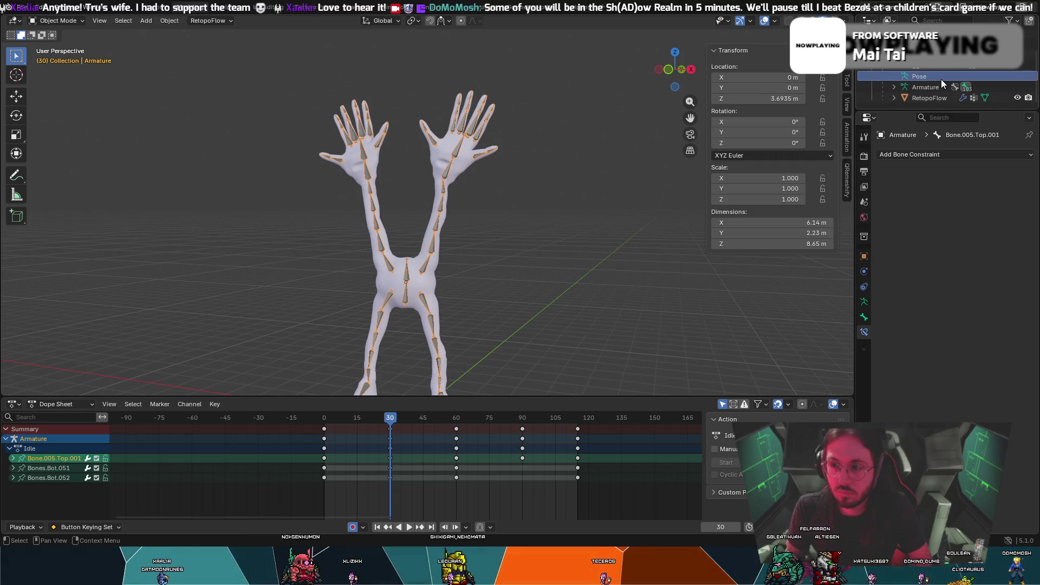
scroll(935, 79, "up", 3)
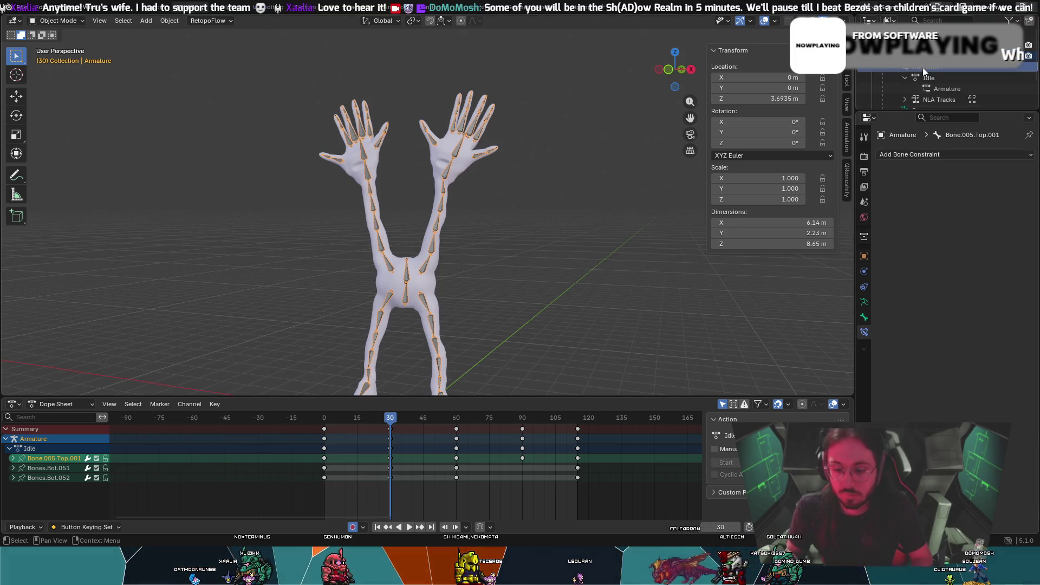
key("Delete")
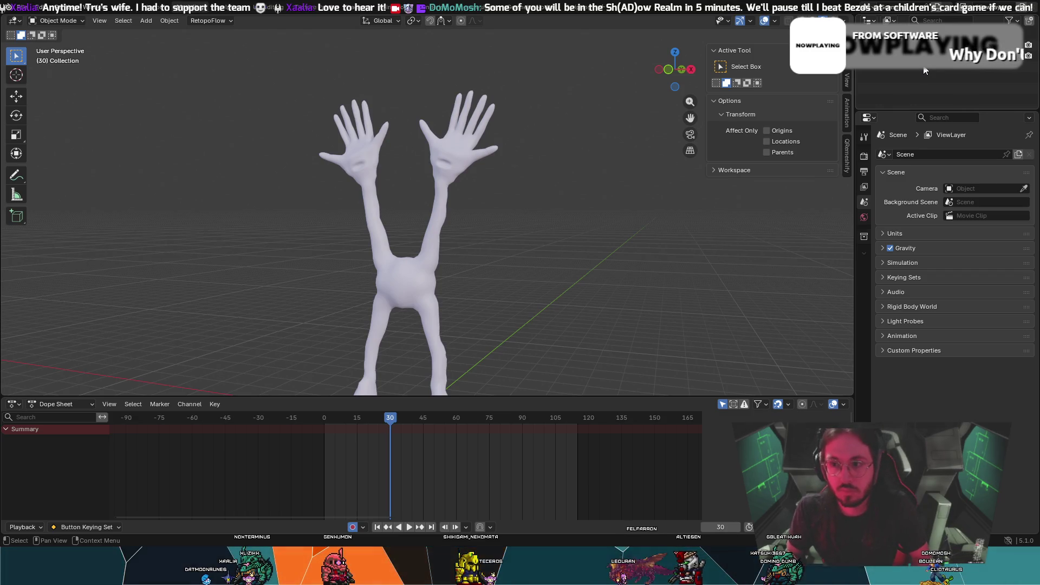
key("ctrl+z")
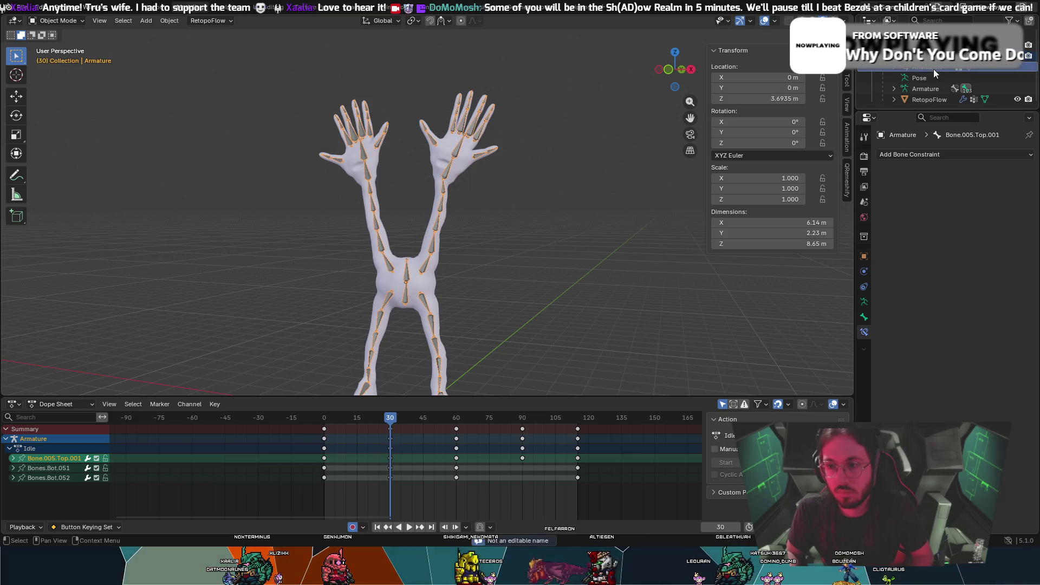
double_click(931, 86)
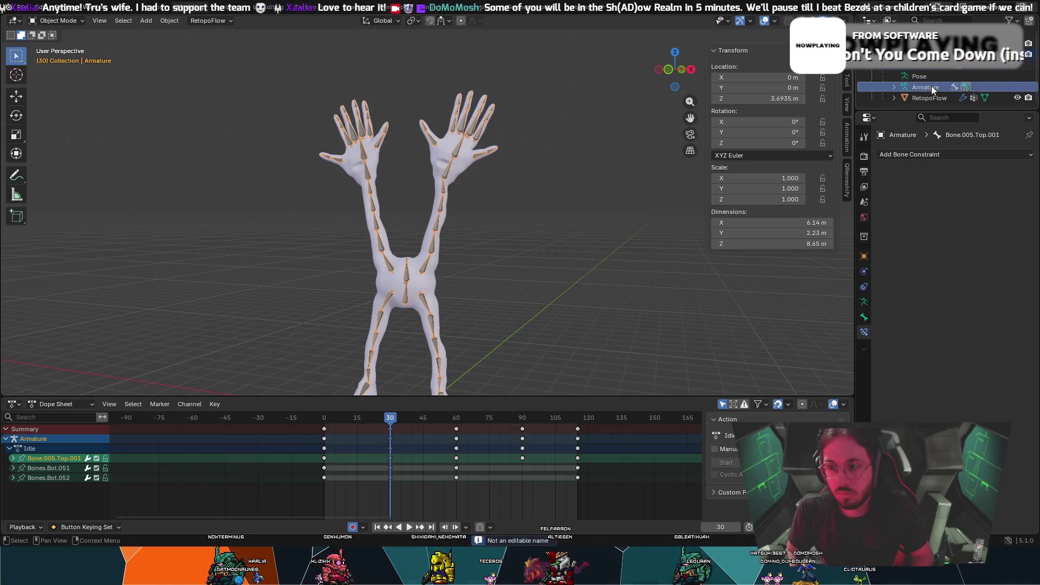
right_click(930, 69)
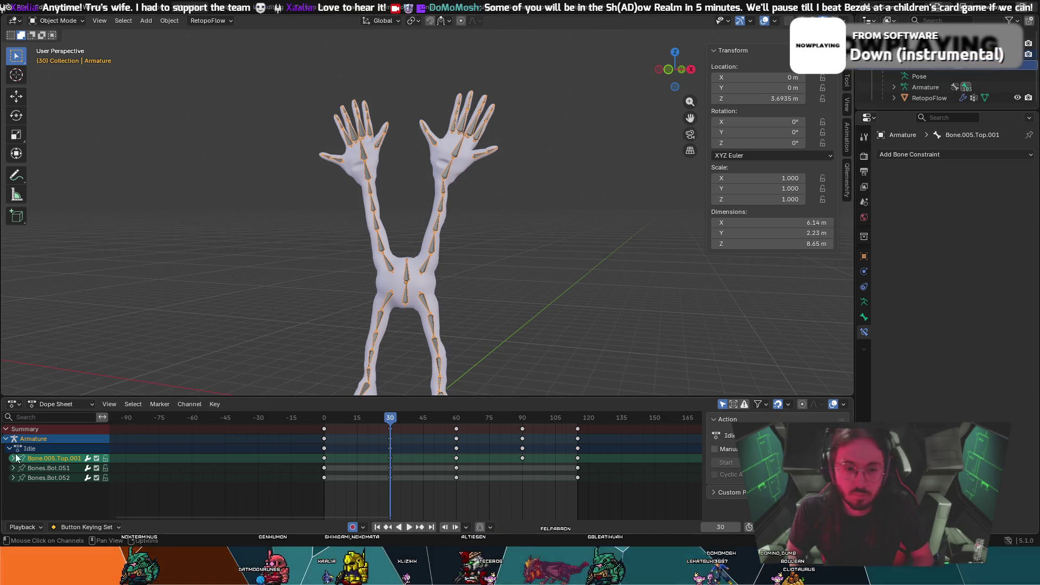
right_click(48, 438)
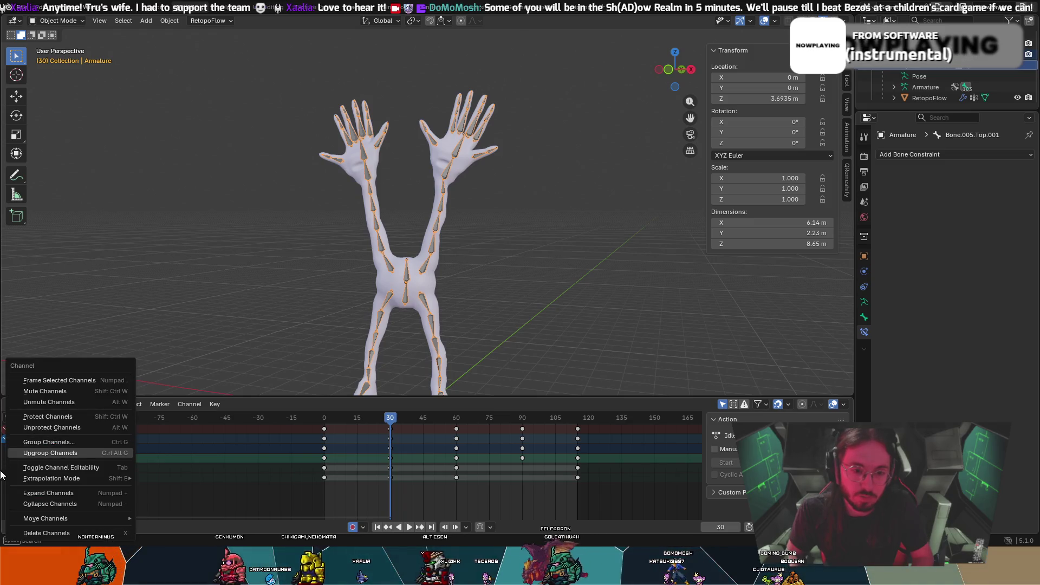
left_click(577, 476)
Delete the Idle keyframes from frame 30 onward and at frame 0, then select Armature
left_click(577, 468, "ctrl")
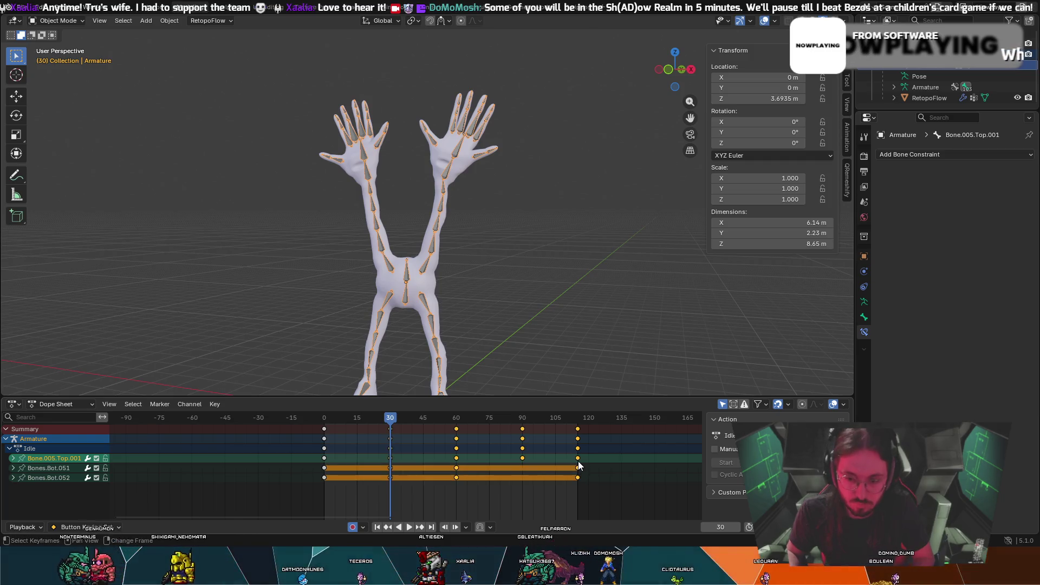
key("Delete")
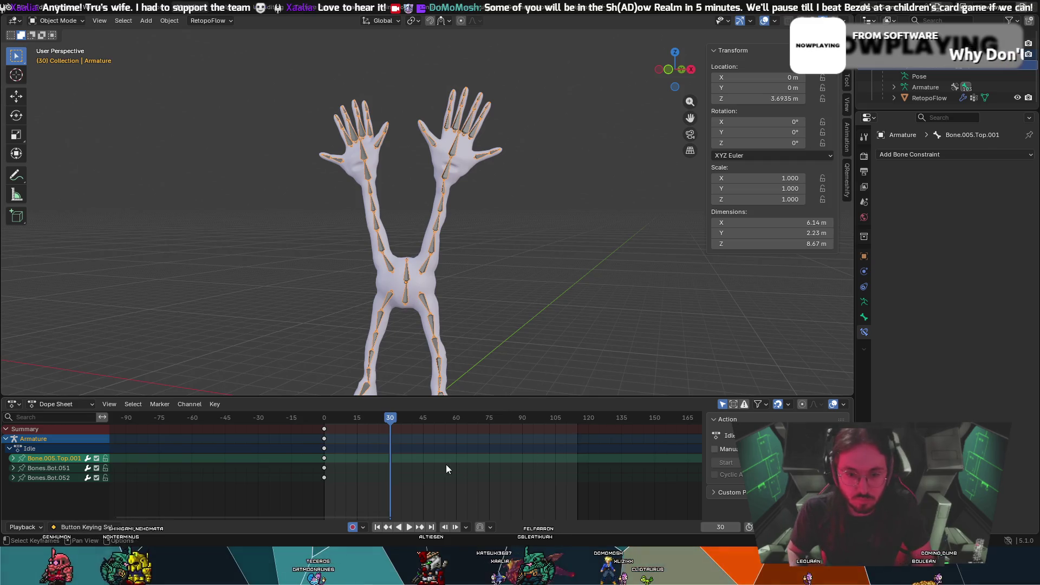
key("a")
key("Delete")
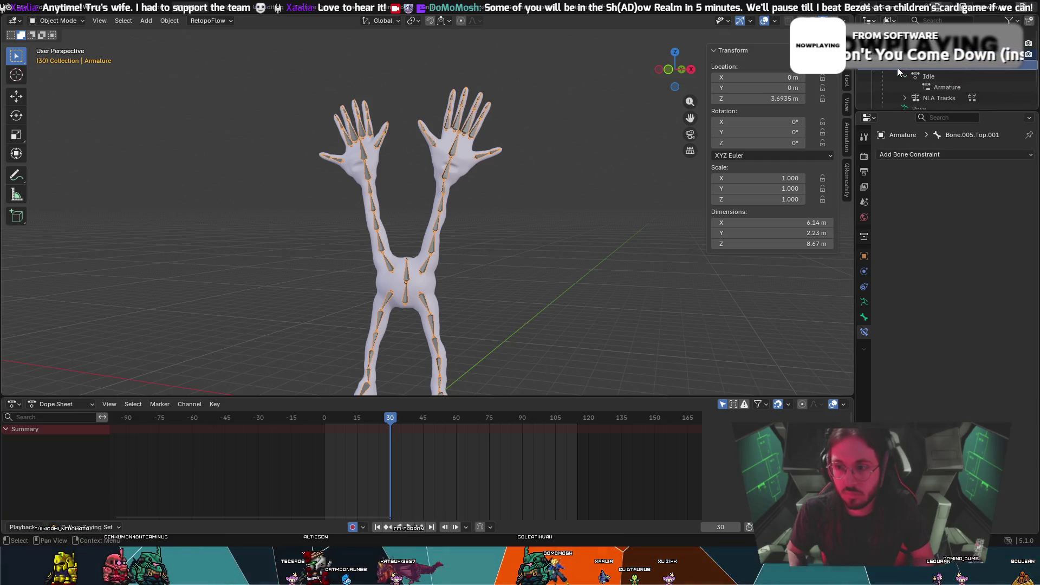
scroll(899, 73, "up", 2)
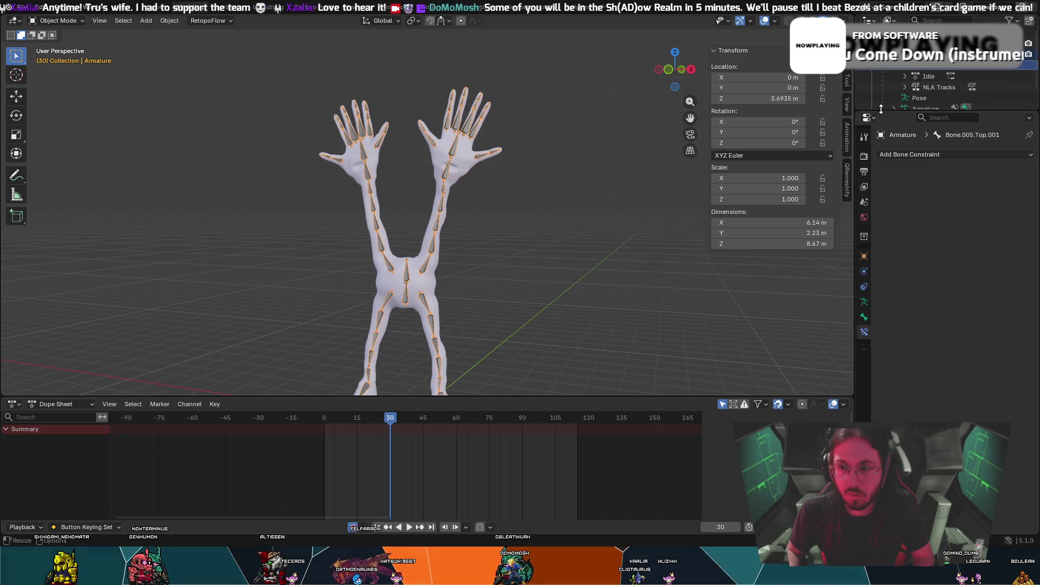
scroll(894, 92, "down", 2)
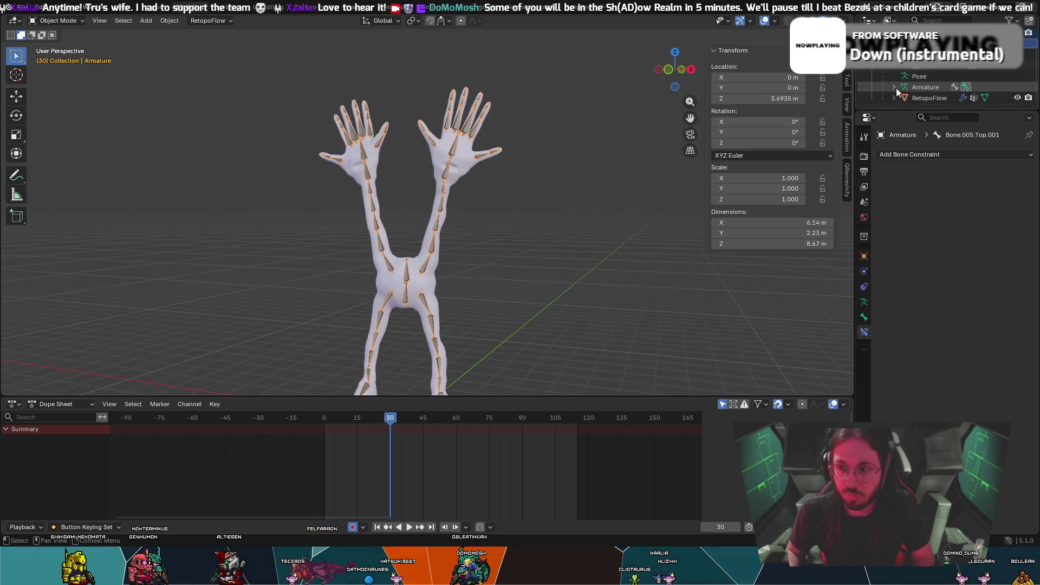
scroll(898, 97, "up", 1)
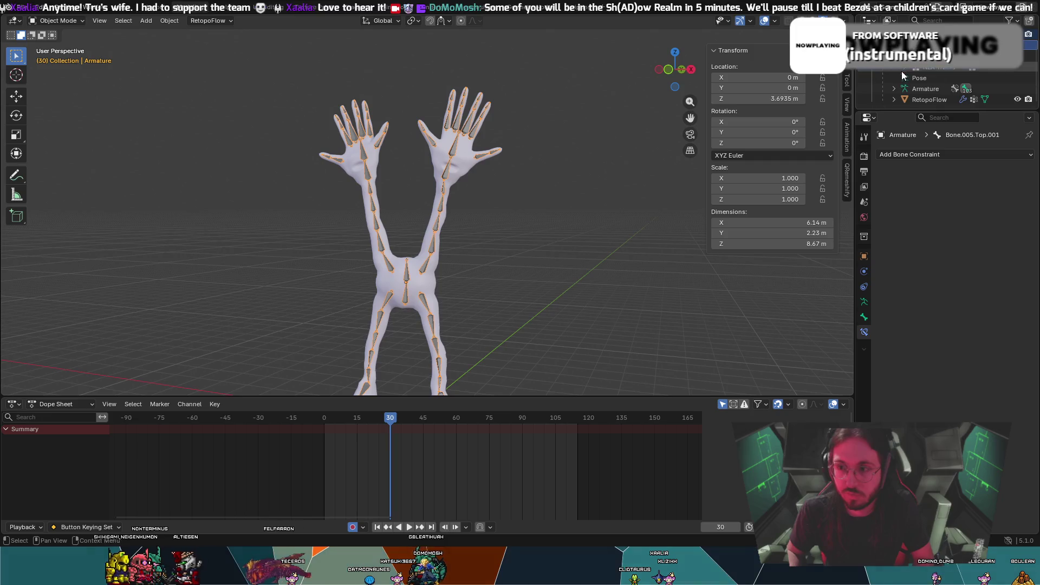
left_click(929, 90)
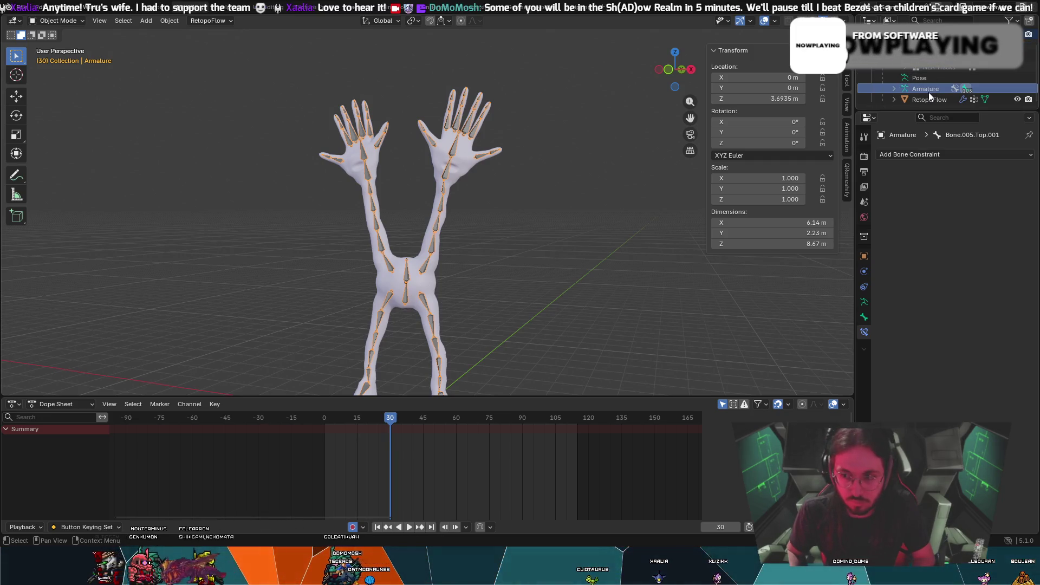
Duplicate the Armature in place as Armature.001, undoing a misplaced first copy
key("shift+d")
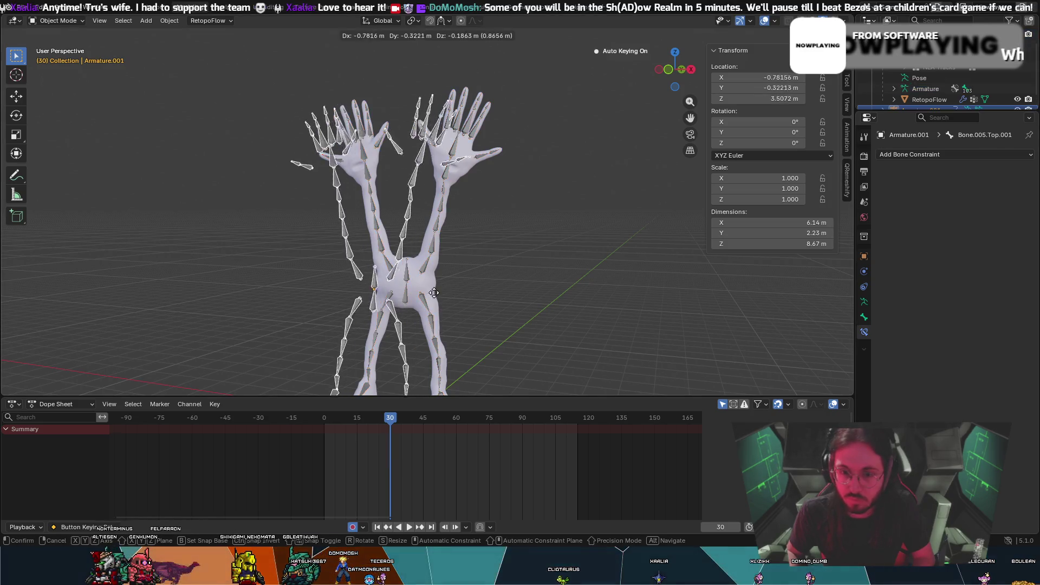
left_click(343, 289)
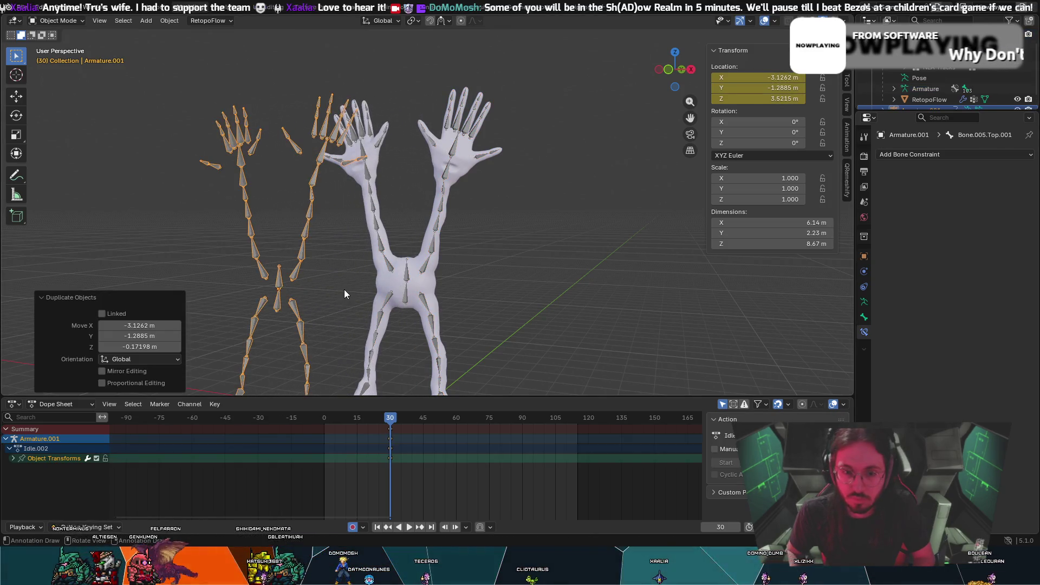
key("ctrl+z")
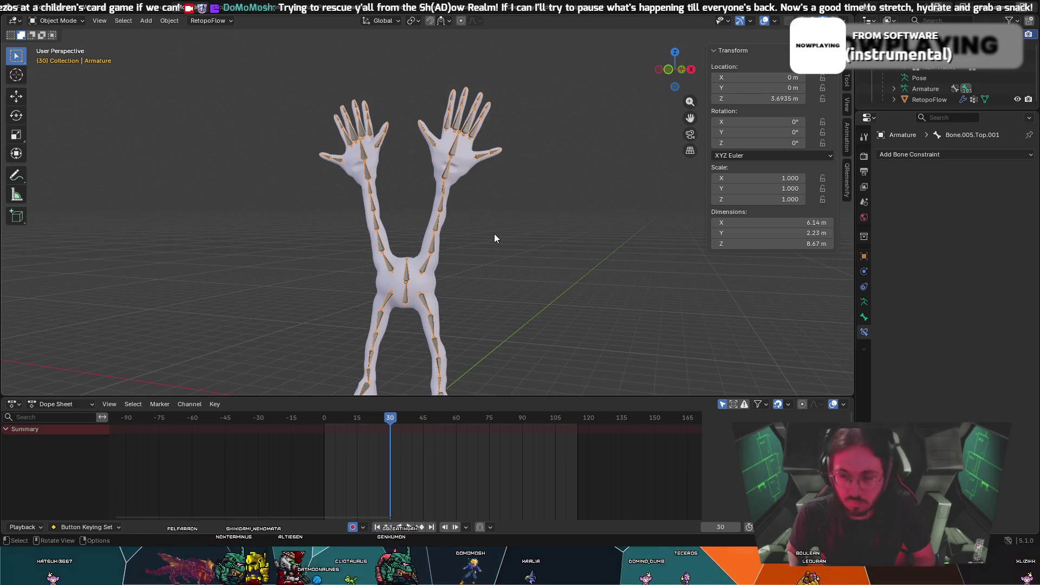
key("shift+d")
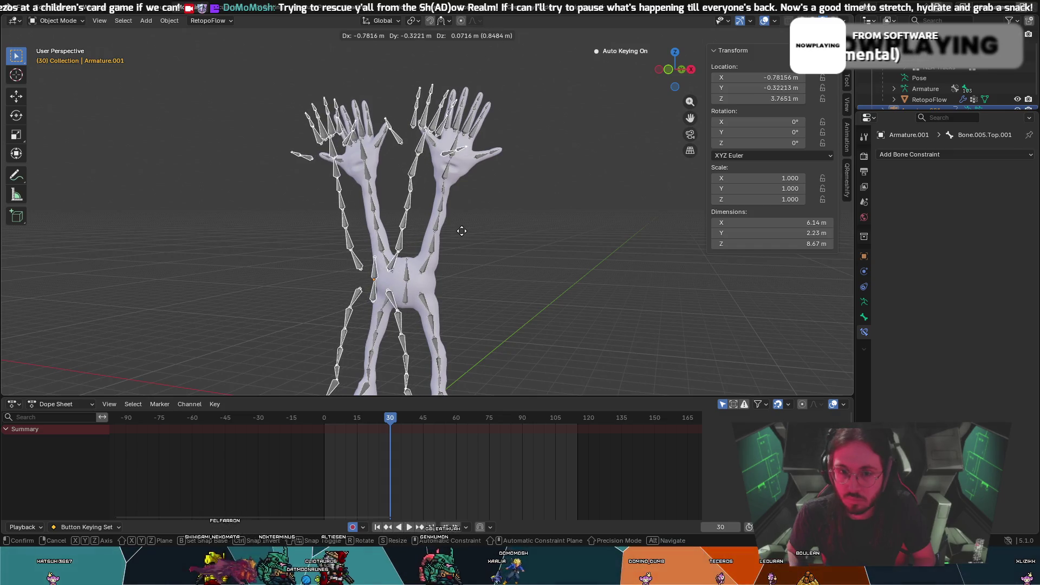
key("Escape")
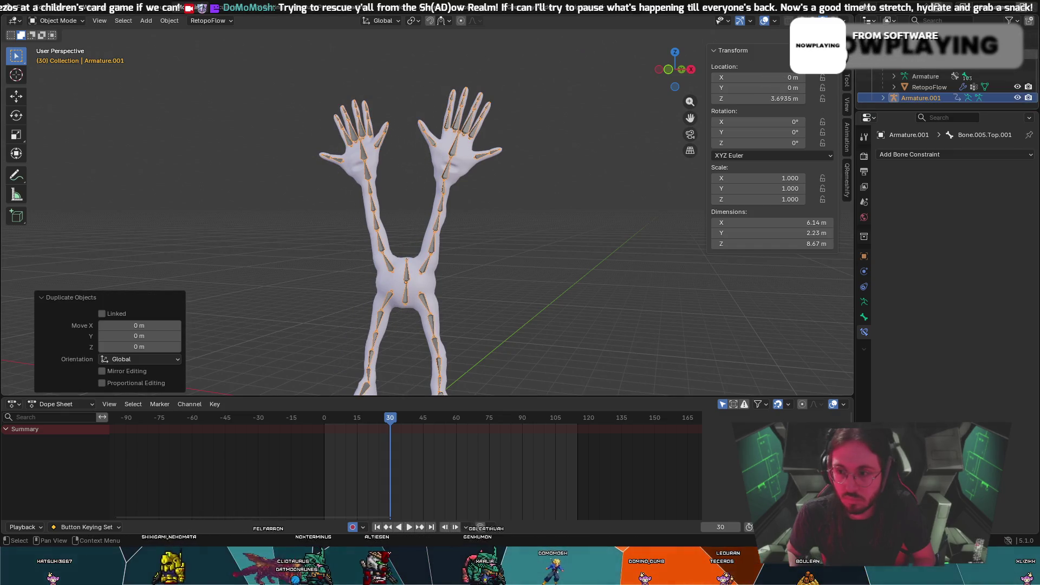
scroll(902, 77, "down", 1)
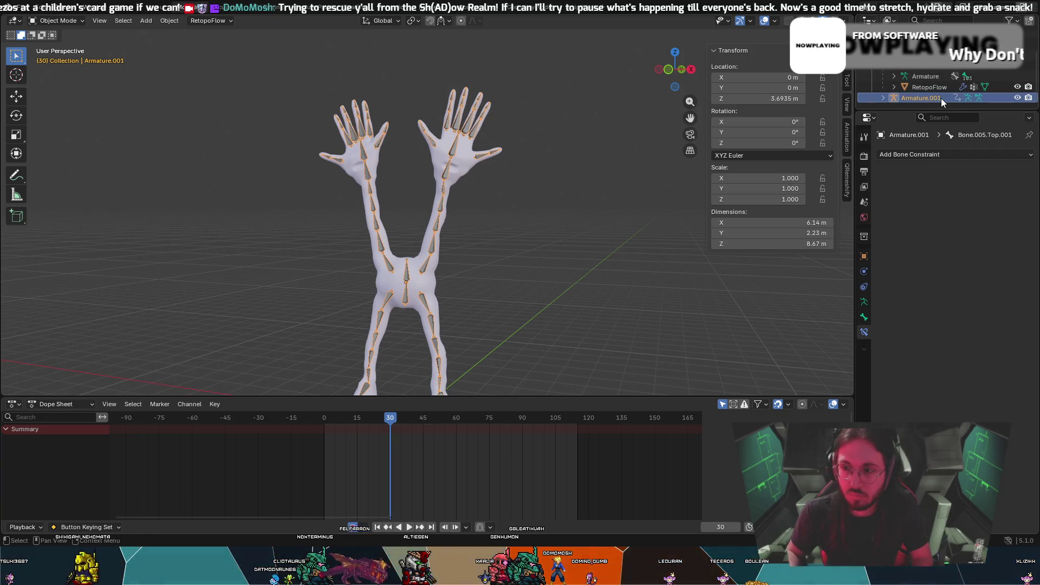
Rename Armature.001 to 'Armature.CR' in the Outliner
double_click(941, 98)
key("BackSpace")
key("BackSpace")
key("BackSpace")
type("C")
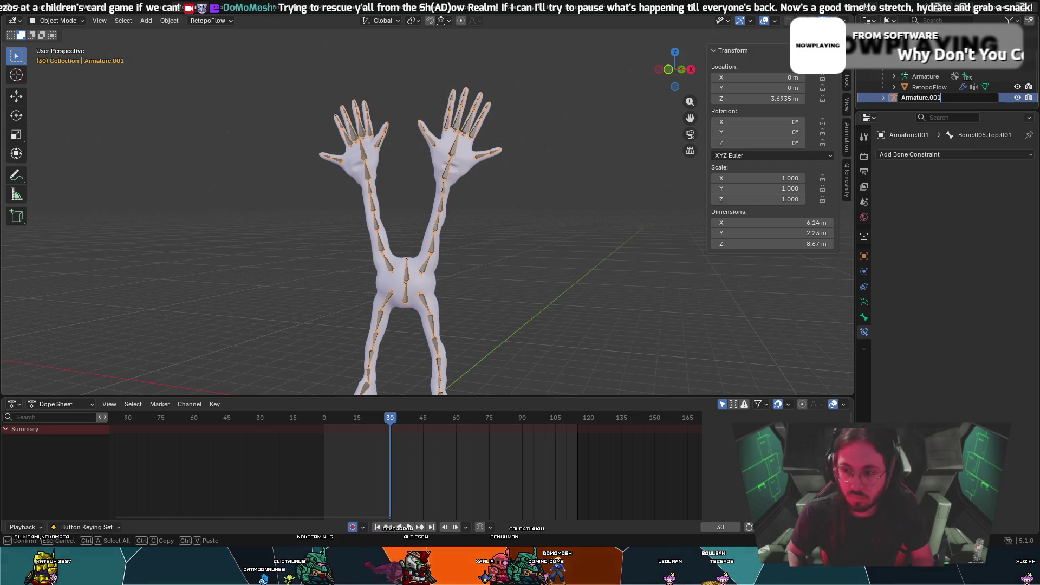
type("R")
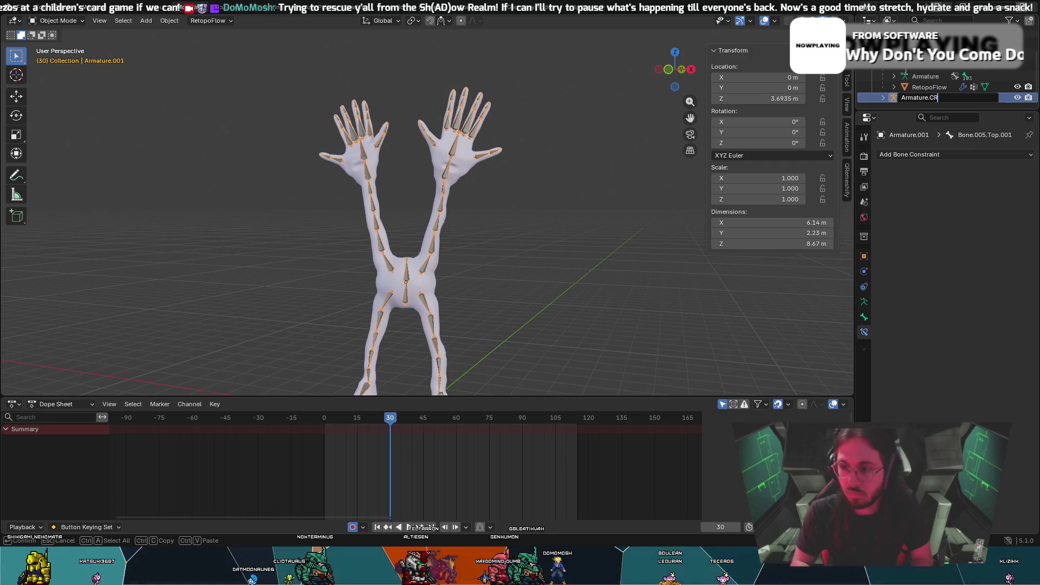
key("Return")
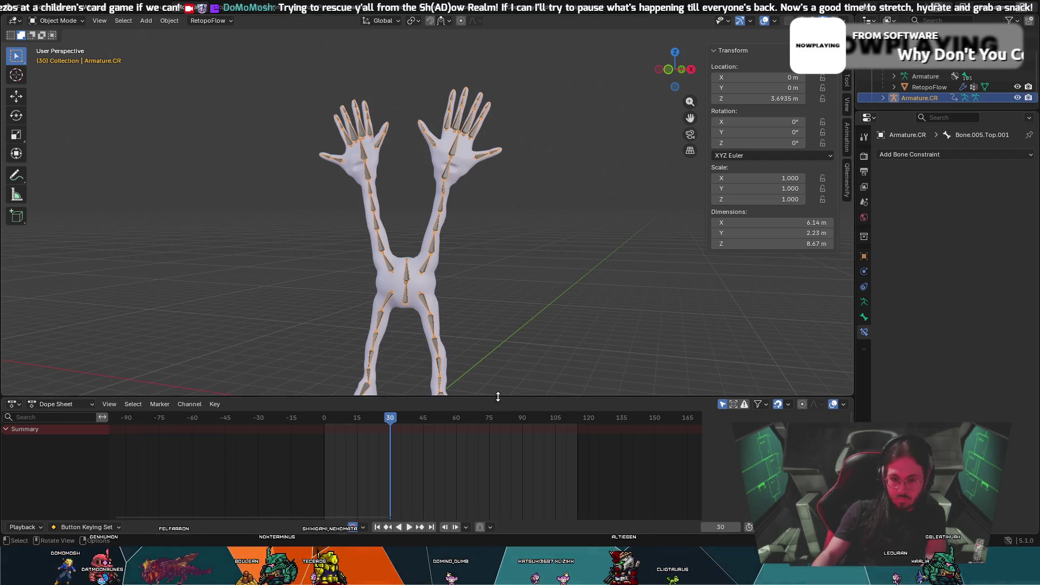
left_click(465, 295)
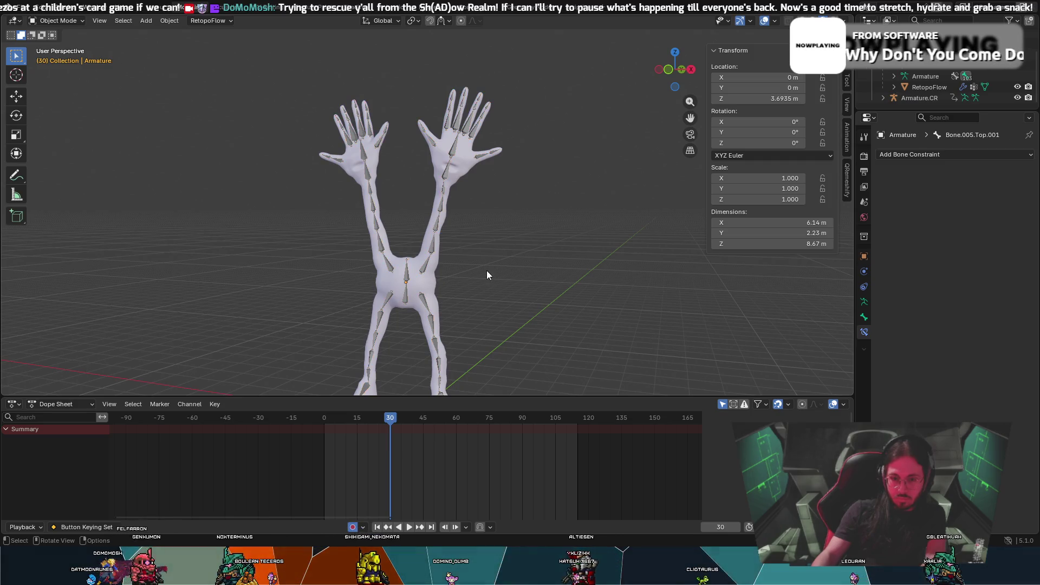
left_click(75, 22)
left_click(57, 45)
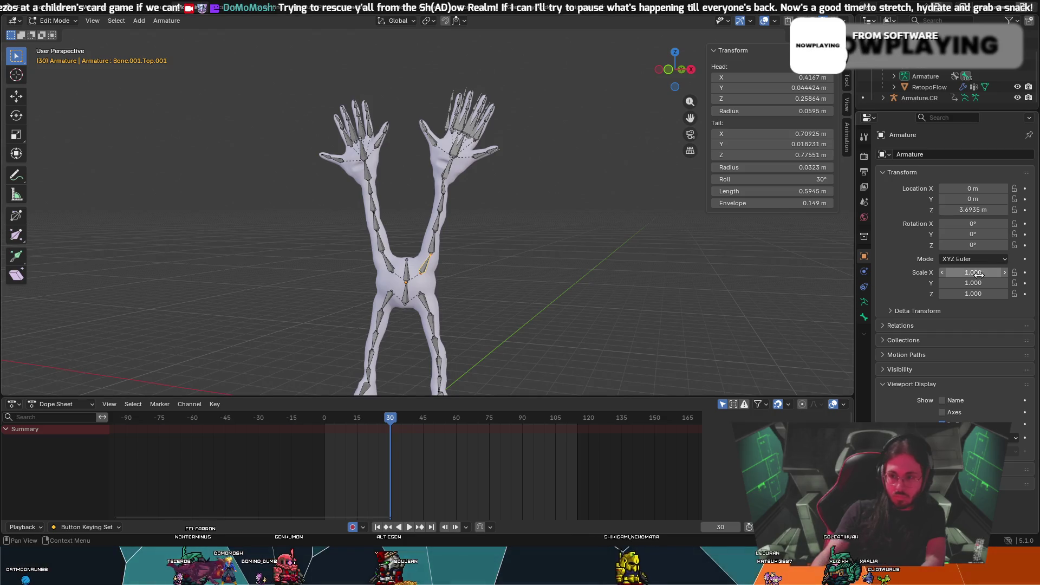
left_click(917, 95)
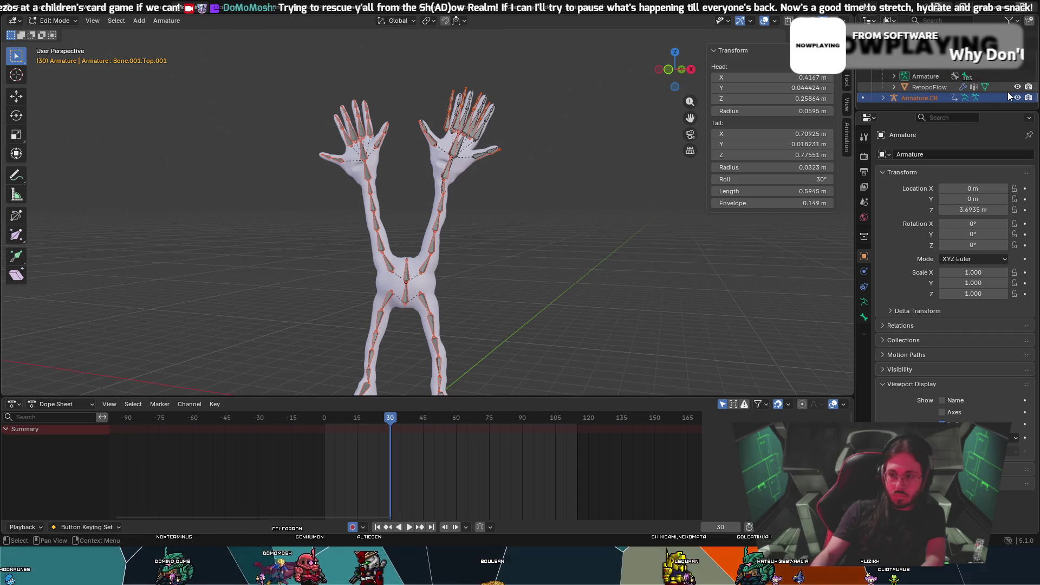
scroll(1025, 62, "down", 3)
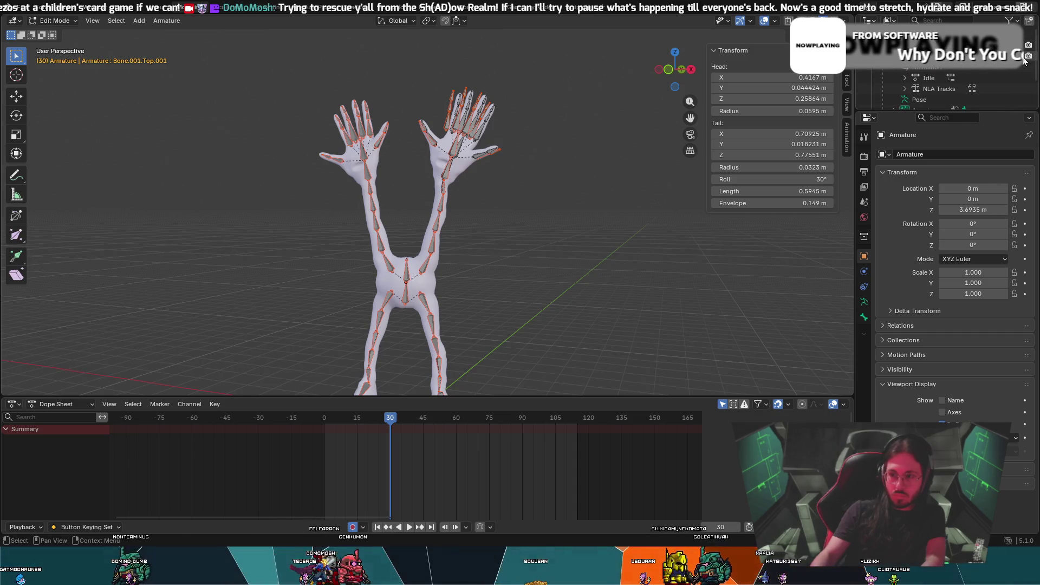
scroll(680, 212, "down", 1)
mouse_move(680, 213)
middle_mouse_down()
mouse_move(651, 225)
mouse_move(756, 220)
mouse_move(698, 222)
middle_mouse_up()
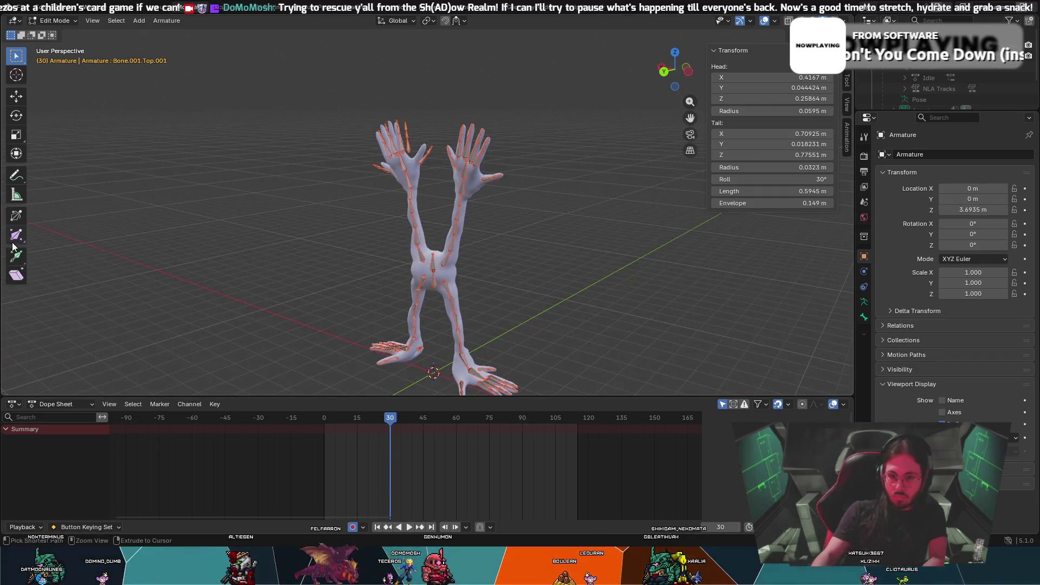
key("Tab")
mouse_move(196, 206)
middle_mouse_down()
mouse_move(366, 187)
mouse_move(203, 170)
mouse_move(541, 109)
middle_mouse_up()
scroll(1010, 82, "up", 5)
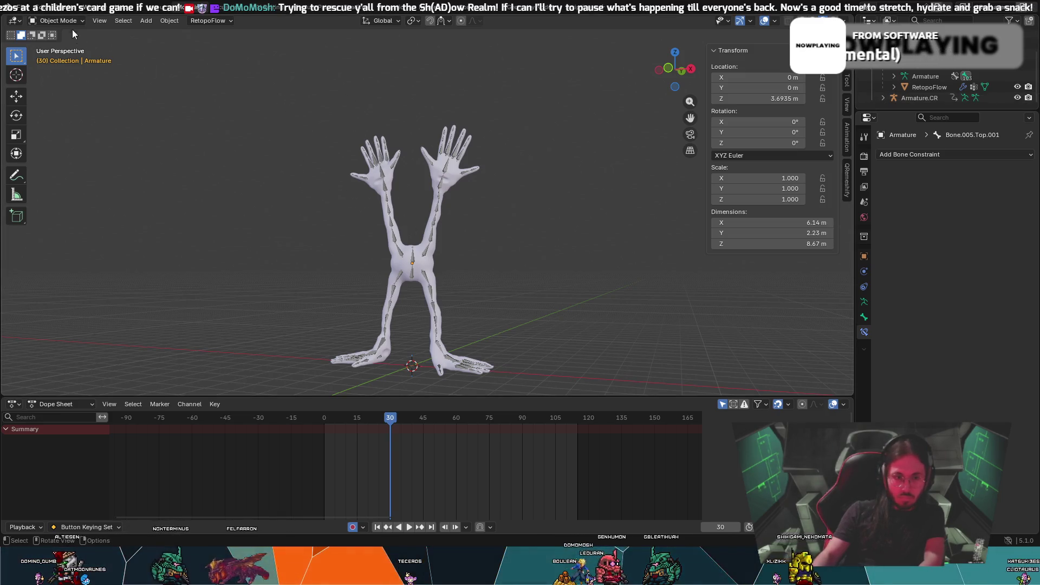
left_click(60, 45)
mouse_move(460, 208)
middle_mouse_down()
mouse_move(497, 213)
mouse_move(441, 229)
mouse_move(595, 234)
mouse_move(26, 276)
mouse_move(56, 289)
middle_mouse_up()
left_click(420, 227)
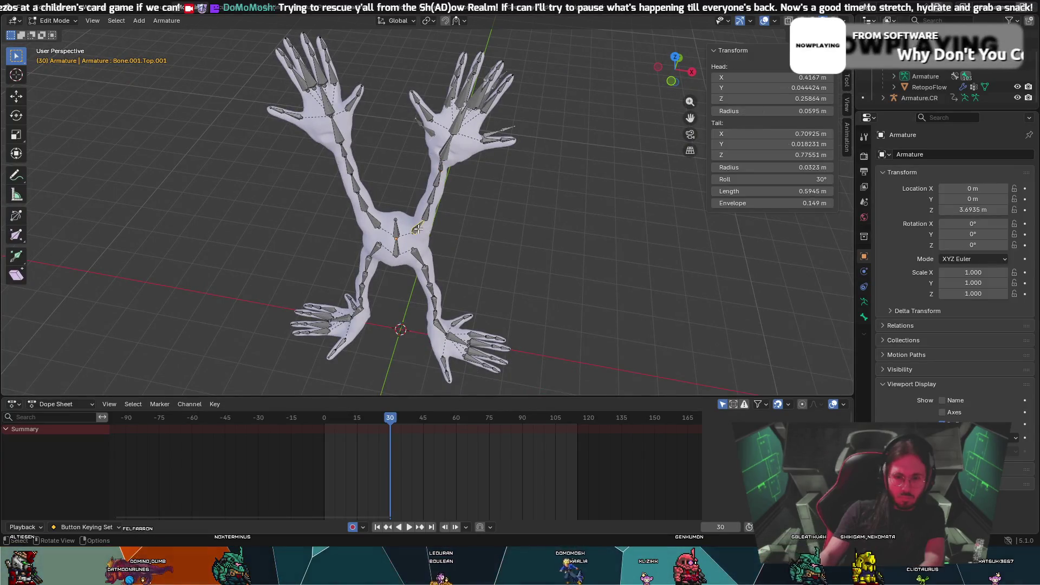
mouse_move(420, 226)
middle_mouse_down()
mouse_move(630, 98)
mouse_move(557, 102)
mouse_move(631, 100)
middle_mouse_up()
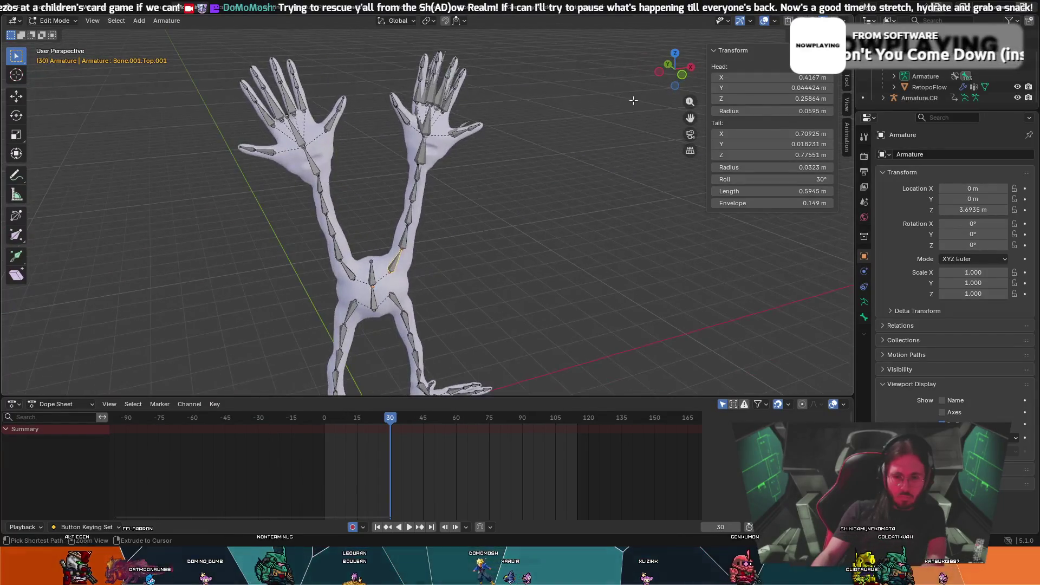
key("Tab")
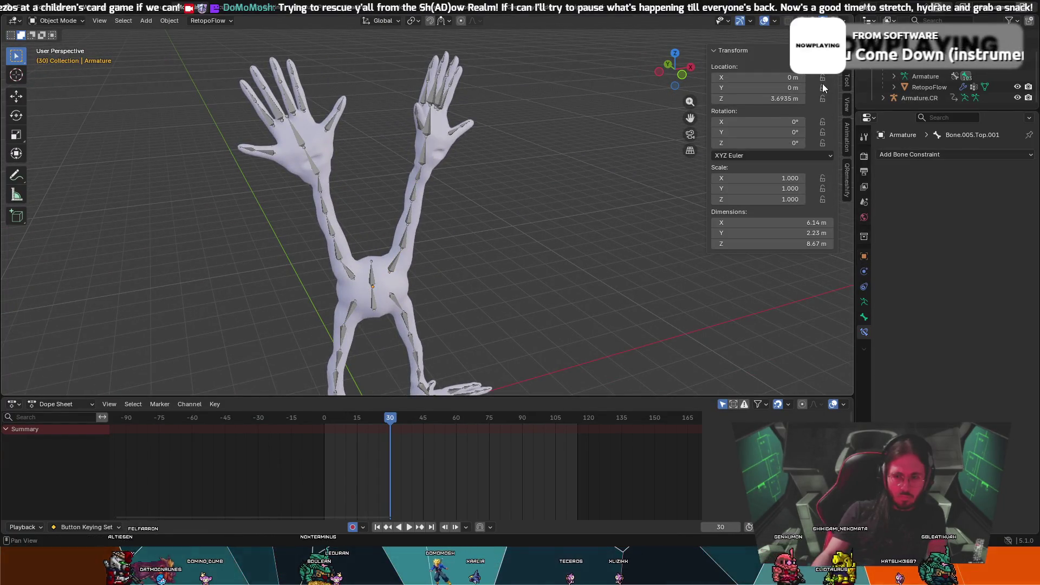
left_click(919, 96)
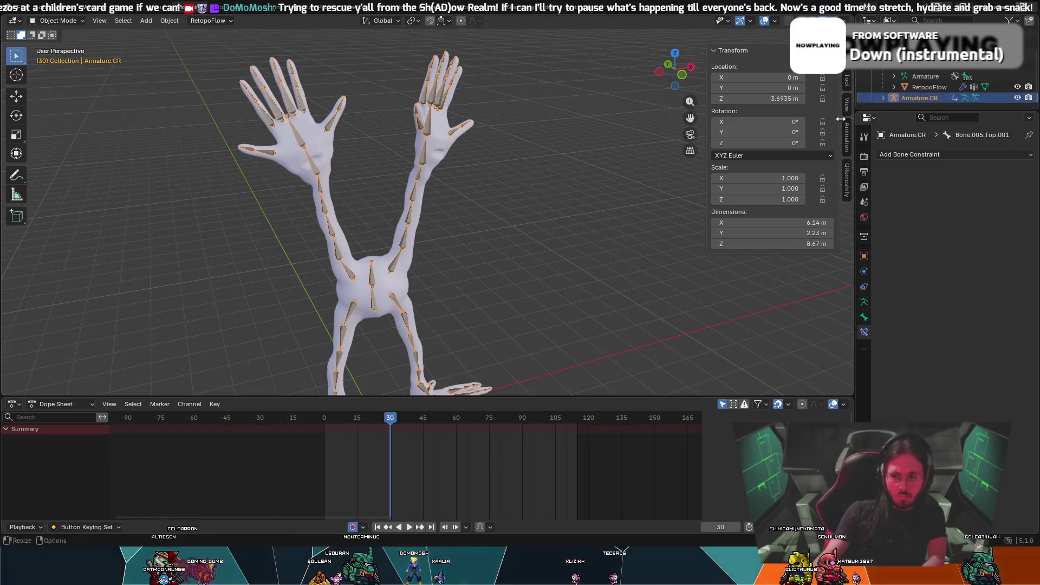
mouse_move(586, 148)
middle_mouse_down()
mouse_move(495, 121)
mouse_move(558, 129)
middle_mouse_up()
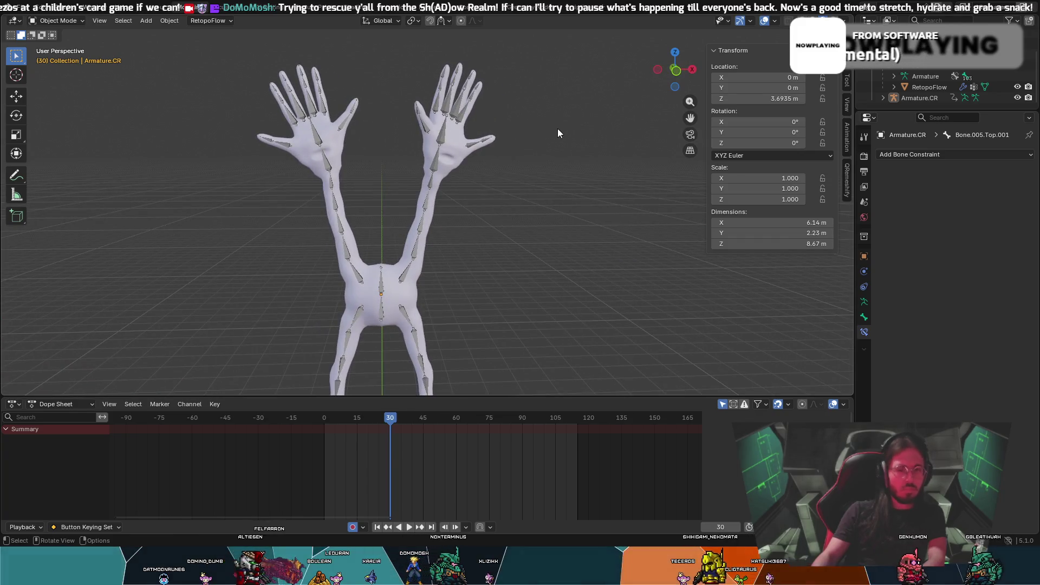
middle_click_drag(448, 135, 457, 154)
left_click(457, 154)
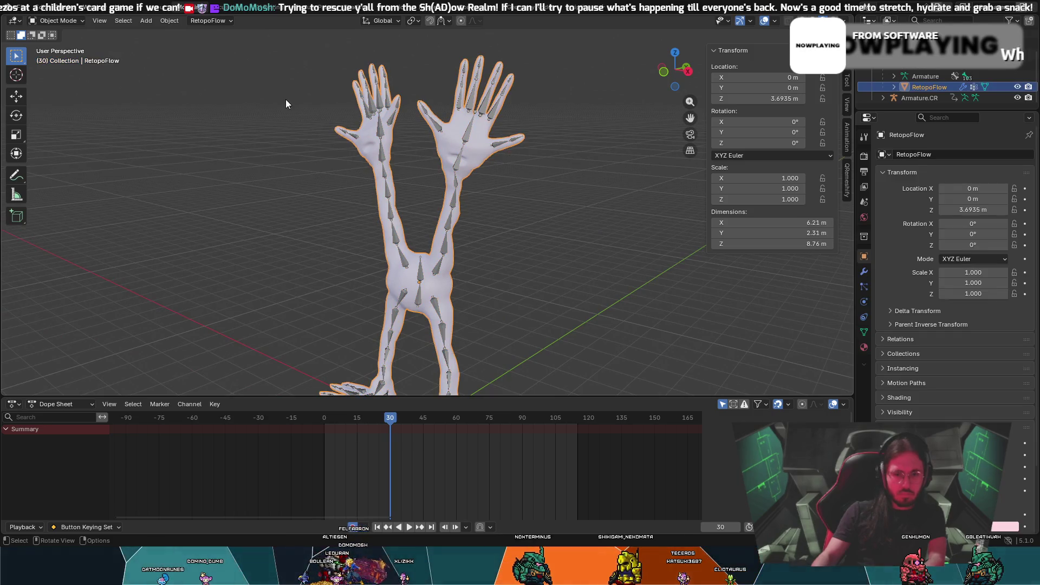
left_click(439, 131)
left_click(46, 20)
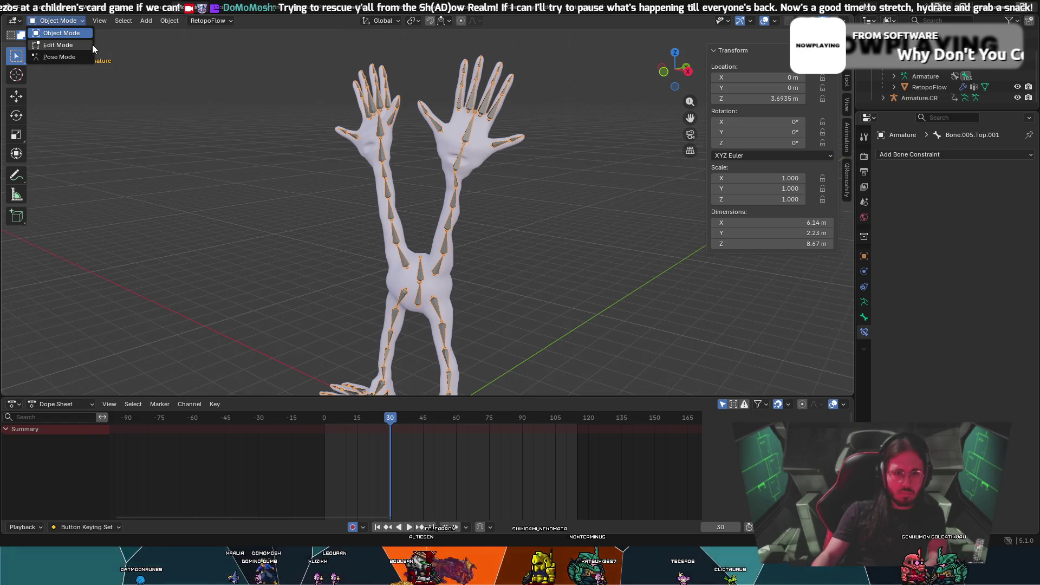
left_click(83, 44)
mouse_move(278, 100)
middle_mouse_down()
mouse_move(464, 116)
mouse_move(230, 103)
mouse_move(349, 133)
mouse_move(401, 127)
middle_mouse_up()
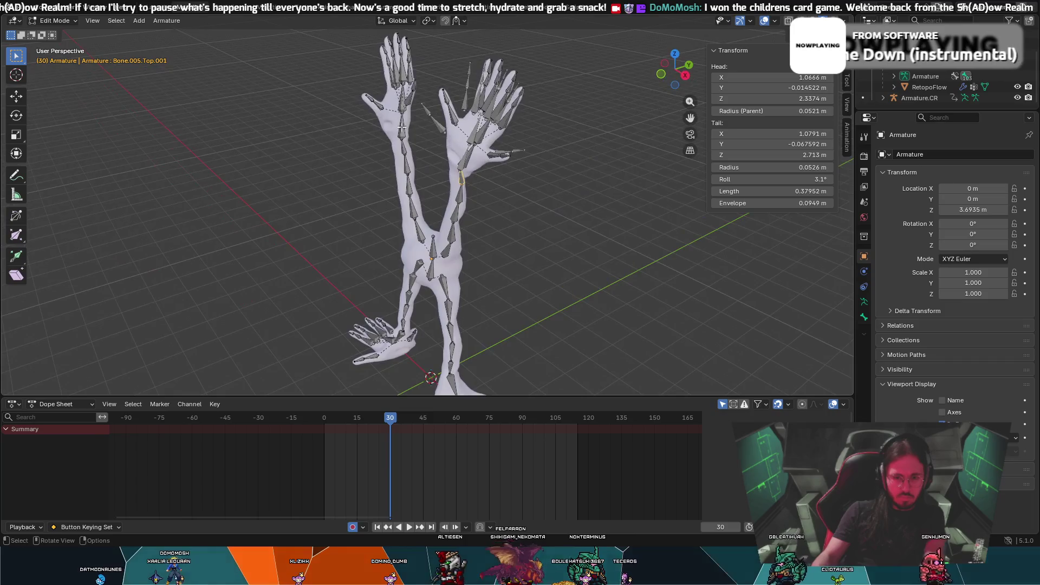
left_click(470, 136)
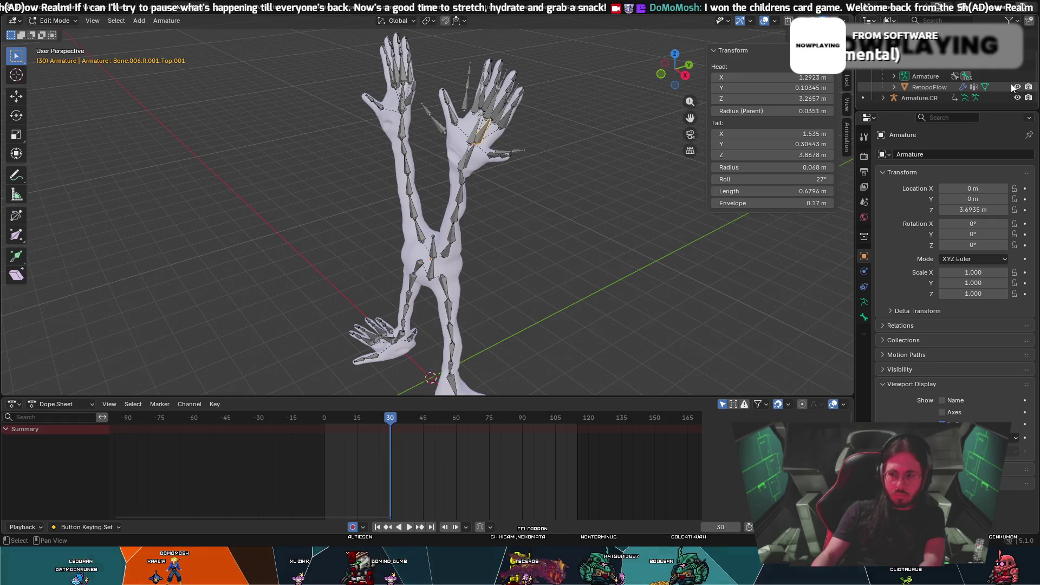
scroll(1010, 83, "down", 5)
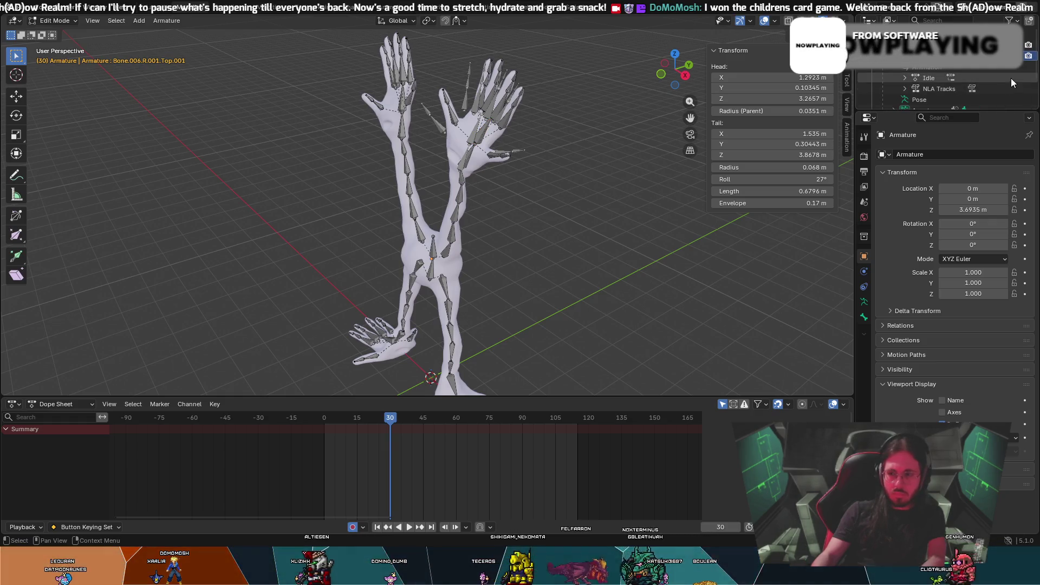
left_click(943, 447)
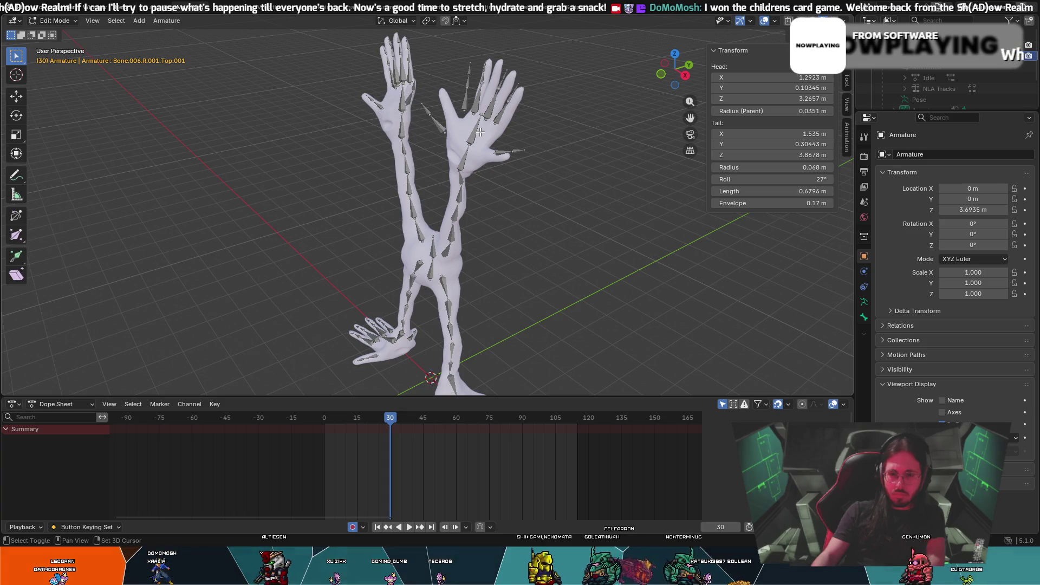
scroll(475, 131, "up", 3)
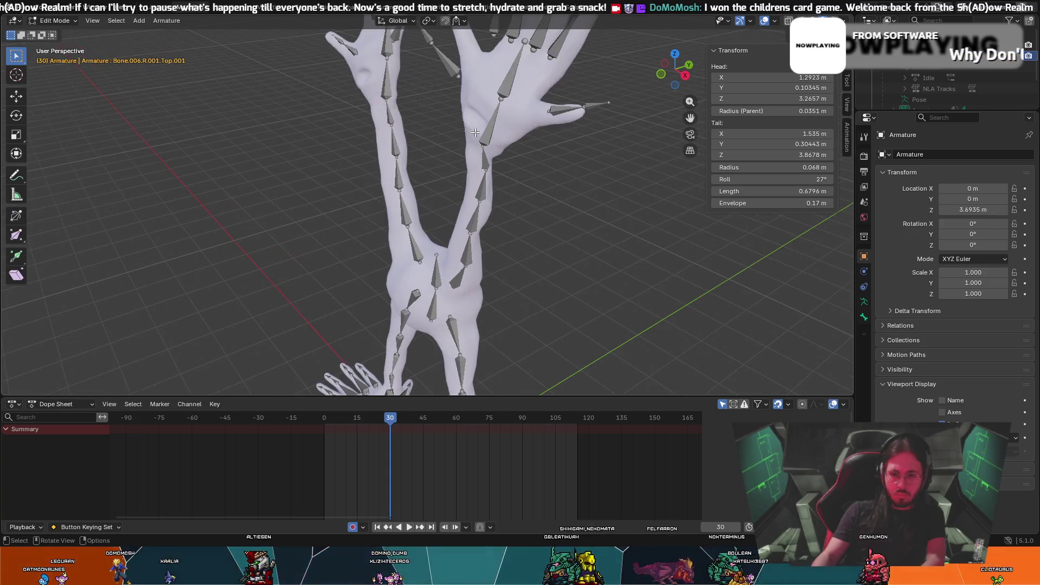
middle_click_drag(480, 123, 450, 191)
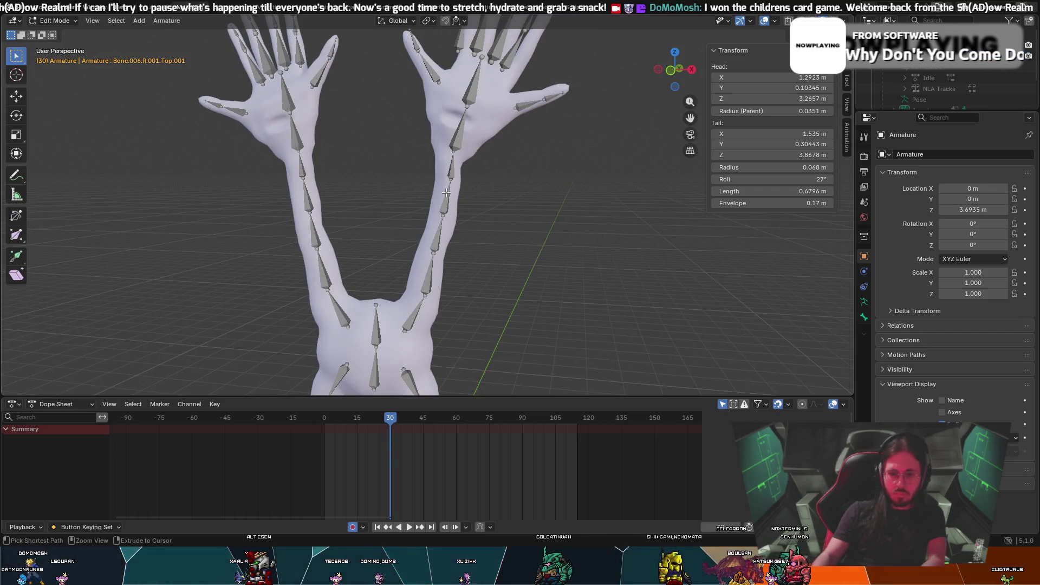
key("Tab")
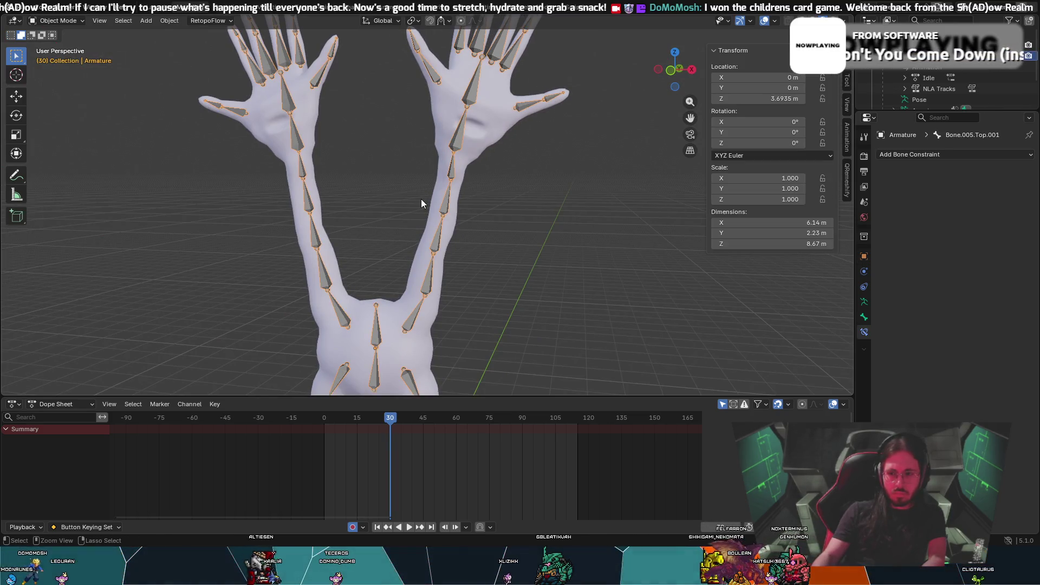
Select Armature.CR in the Outliner and re-confirm its name
scroll(514, 118, "down", 1)
scroll(947, 73, "up", 3)
double_click(919, 97)
type(".CR")
key("Return")
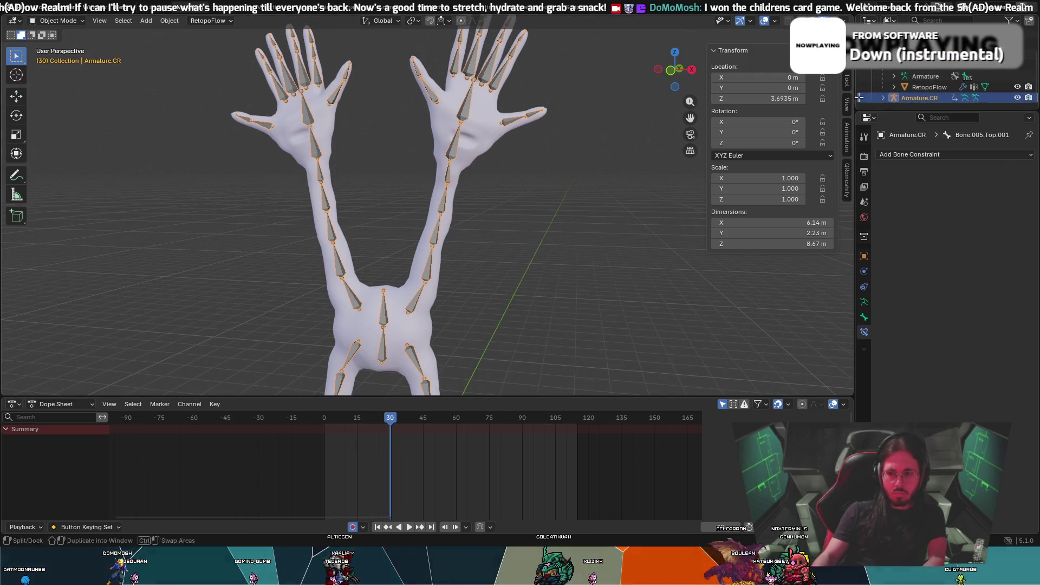
scroll(869, 98, "up", 1)
scroll(869, 99, "down", 1)
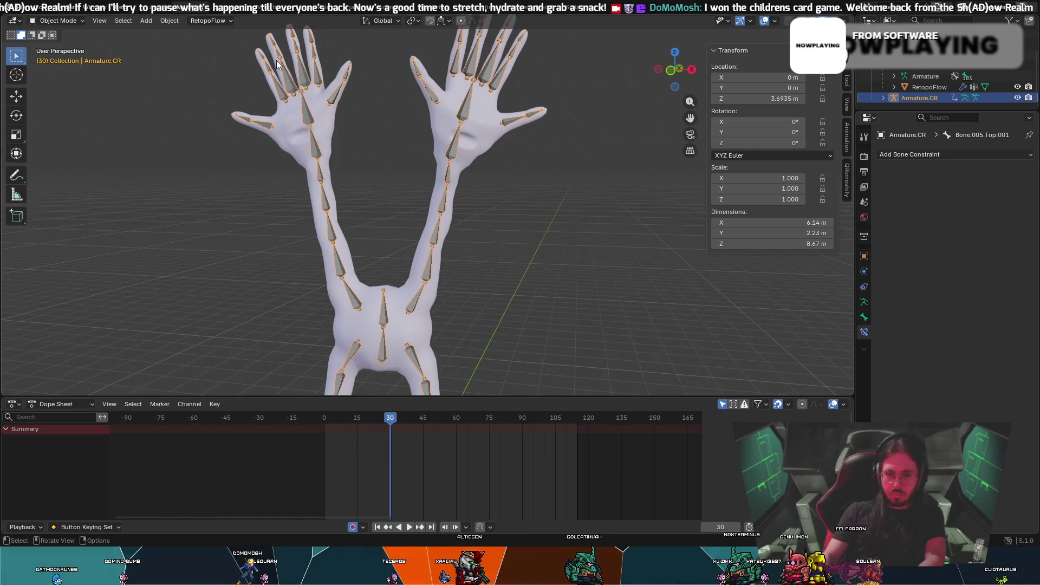
Start and cancel a move of Armature.CR, then orbit to a front view
left_click(55, 21)
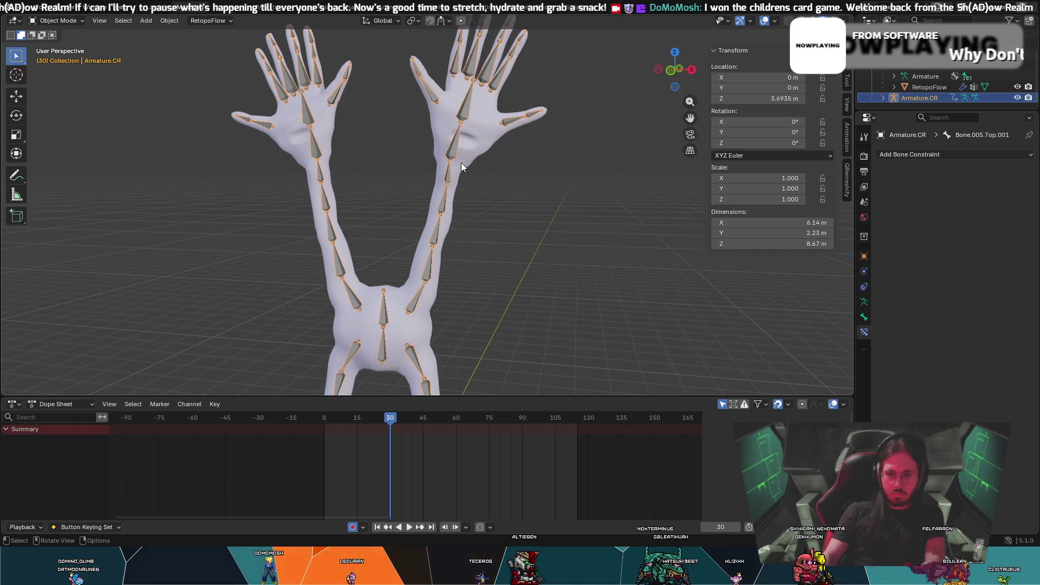
key("shift+d")
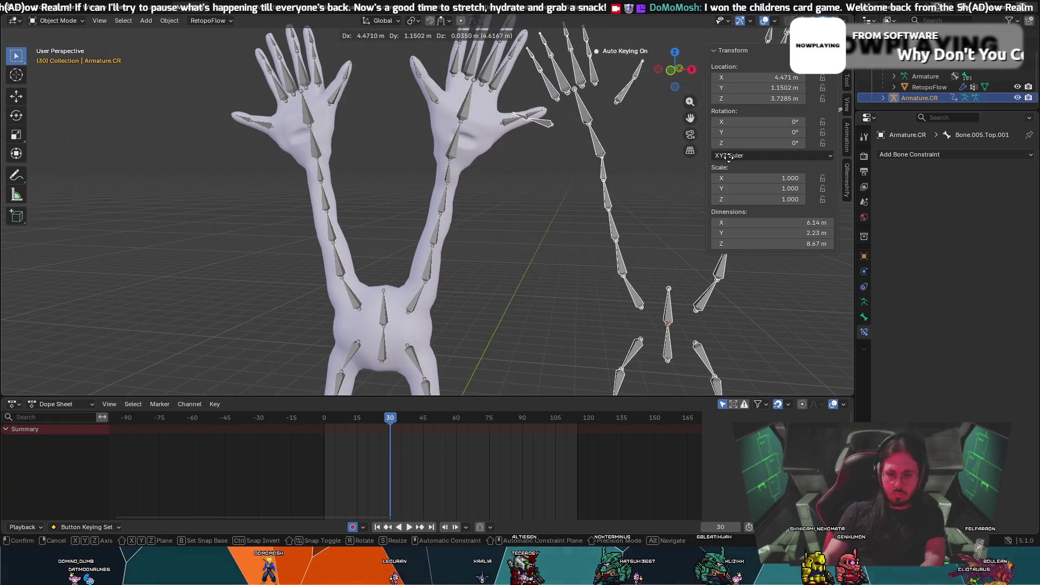
right_click(729, 158)
scroll(596, 177, "down", 2)
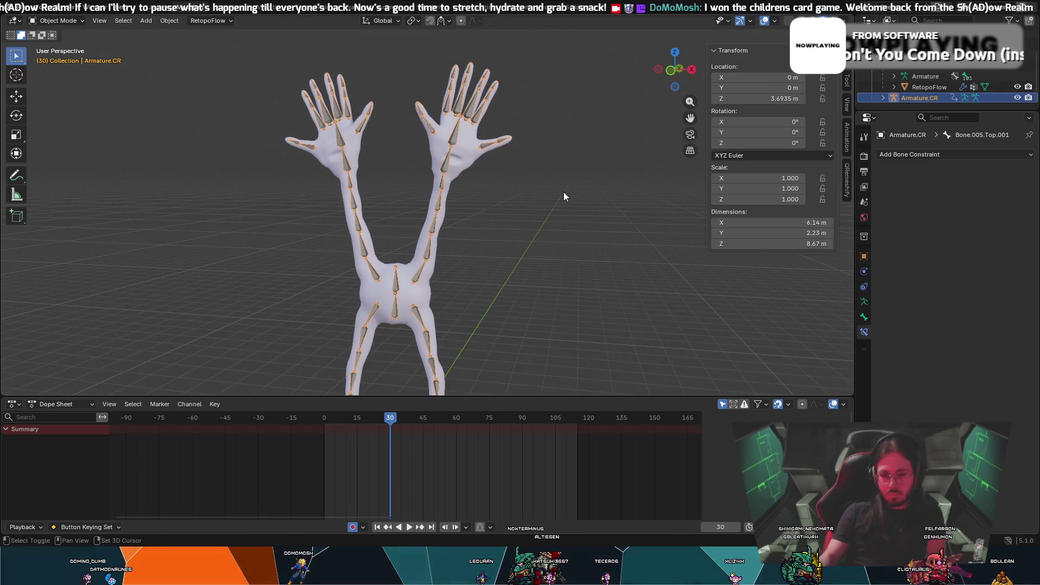
right_click(528, 228)
mouse_move(601, 167)
middle_mouse_down()
mouse_move(529, 208)
mouse_move(554, 208)
mouse_move(508, 203)
middle_mouse_up()
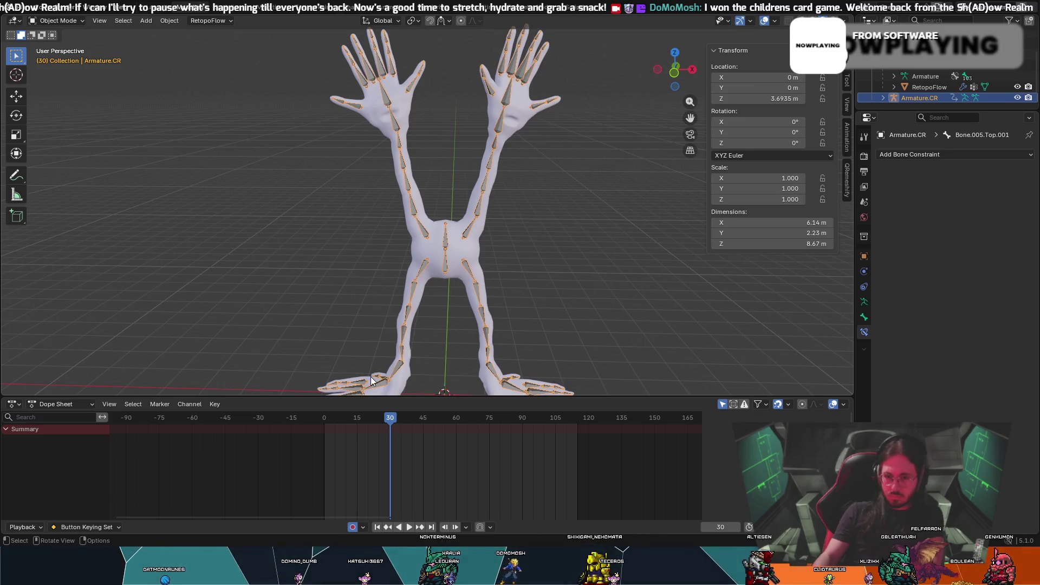
mouse_move(544, 188)
middle_mouse_down()
mouse_move(480, 151)
mouse_move(503, 172)
middle_mouse_up()
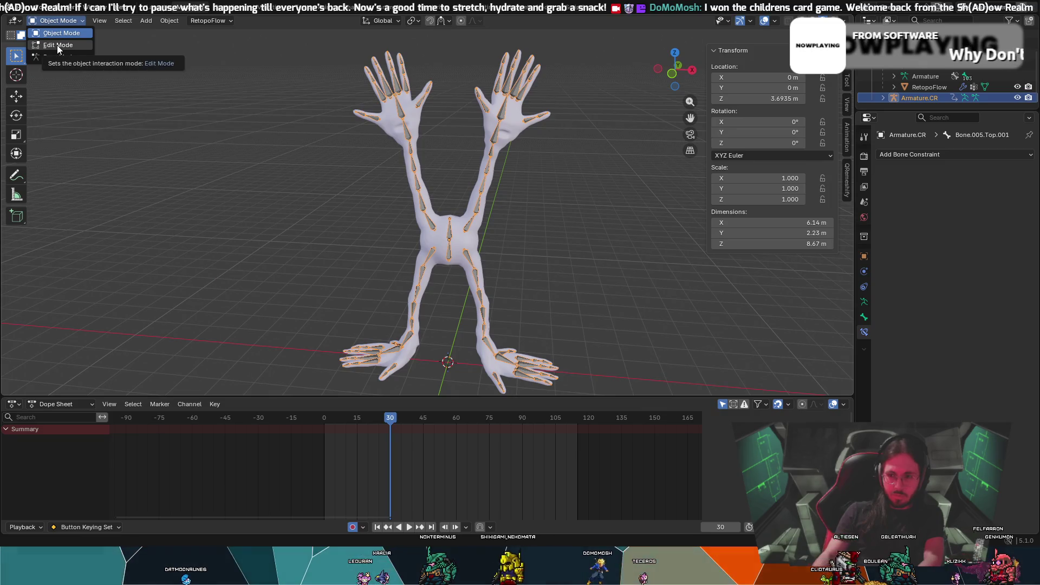
Put Armature.CR in Edit Mode and rotate the active hand bone about Z
left_click(57, 45)
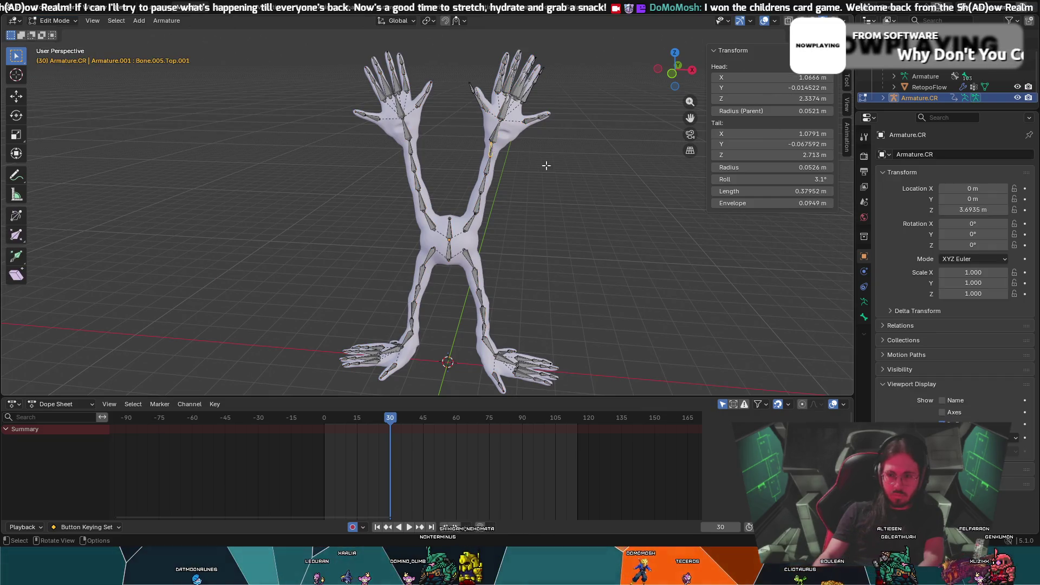
mouse_move(560, 168)
middle_mouse_down()
mouse_move(666, 163)
mouse_move(571, 169)
mouse_move(623, 162)
mouse_move(543, 154)
middle_mouse_up()
key("r")
key("z")
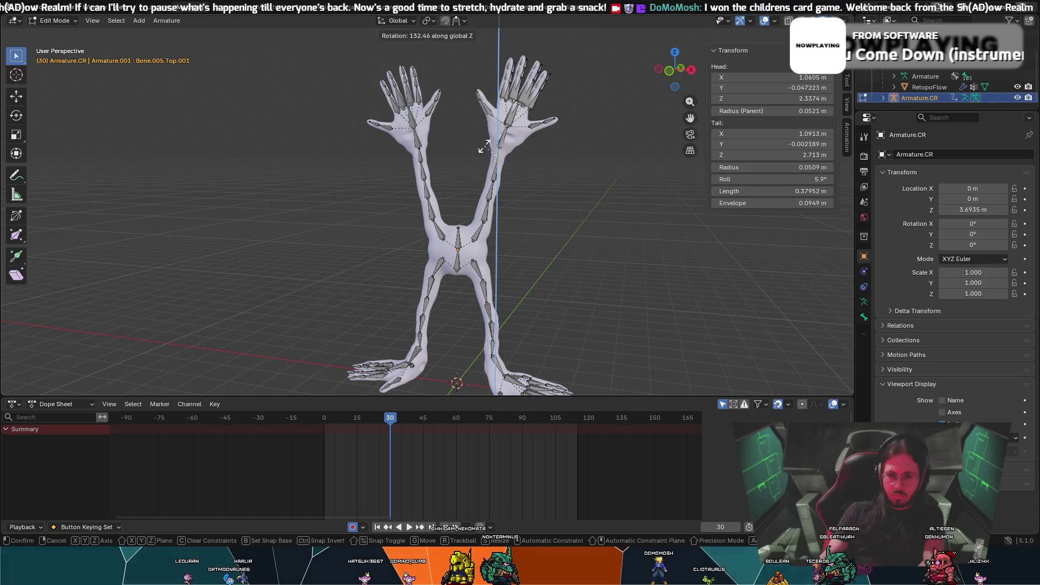
left_click(591, 149)
Rotate Bone.006.Top.001 about Z, select its child bone, then return to Object Mode
left_click(502, 141)
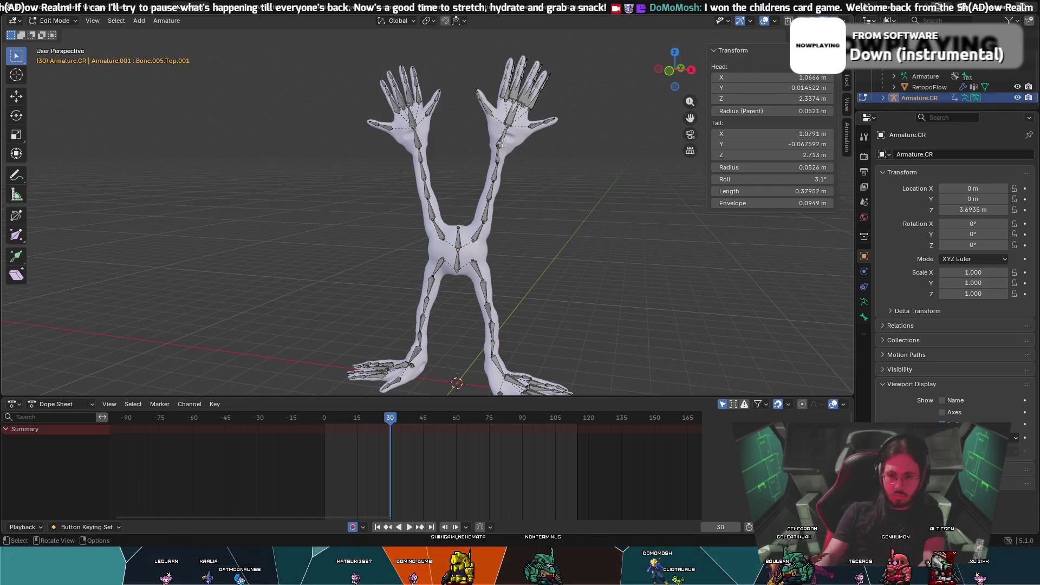
key("r")
key("z")
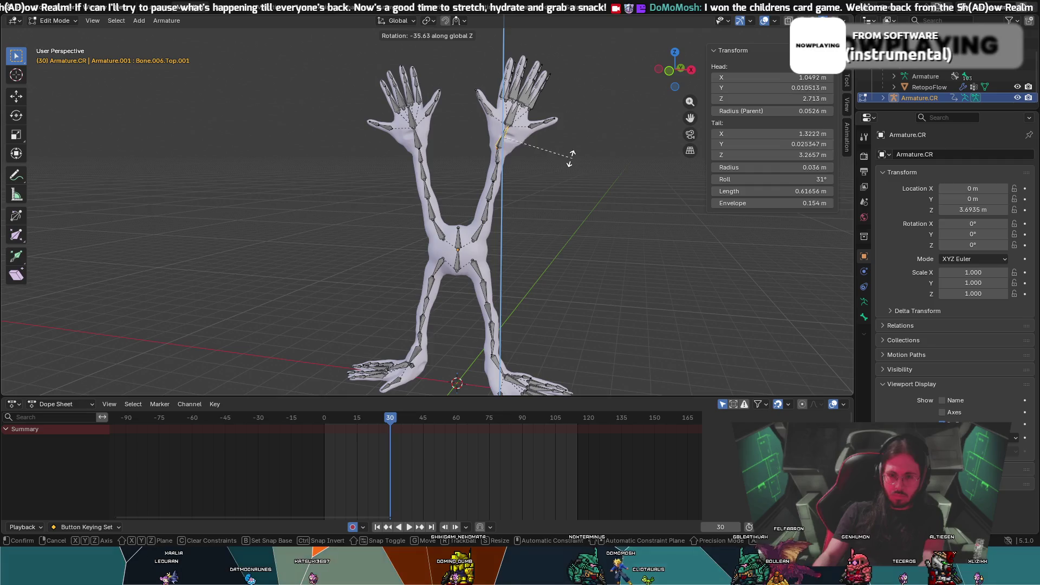
left_click(521, 124)
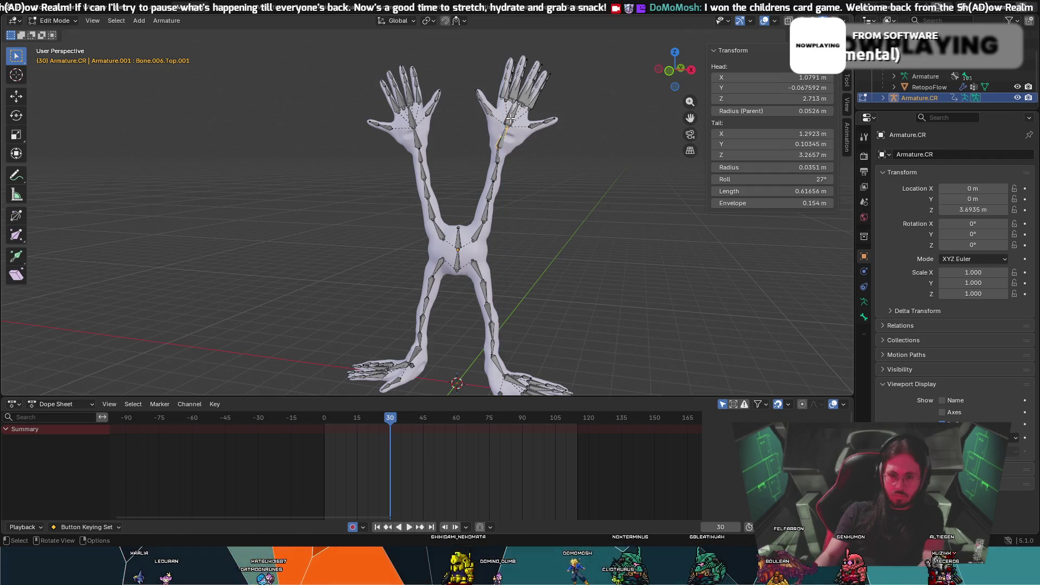
left_click(510, 118)
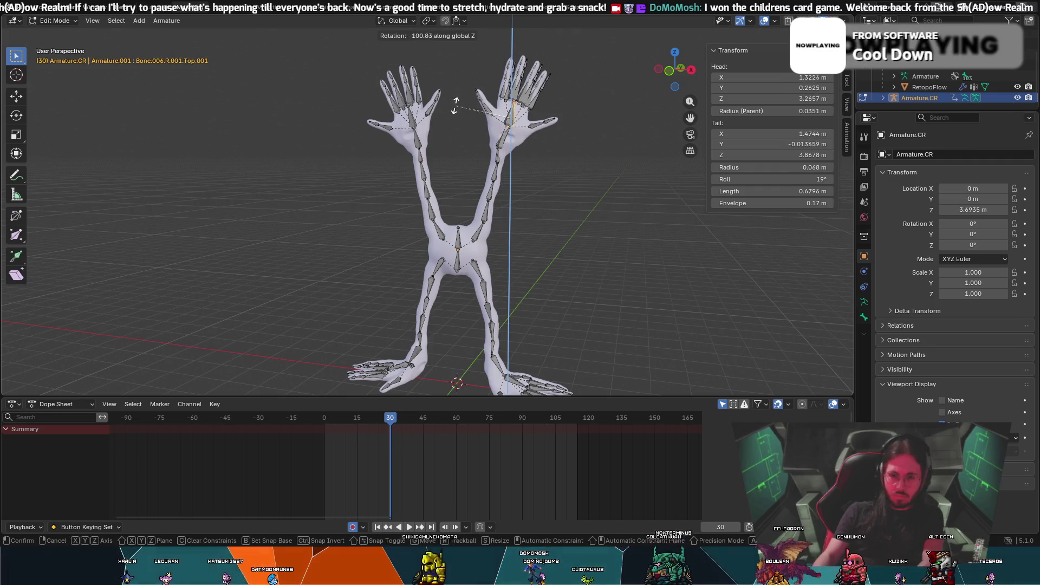
key("Escape")
mouse_move(495, 111)
middle_mouse_down()
mouse_move(496, 101)
mouse_move(520, 122)
mouse_move(564, 131)
middle_mouse_up()
mouse_move(506, 109)
middle_mouse_down()
mouse_move(552, 121)
mouse_move(469, 143)
mouse_move(520, 141)
mouse_move(509, 147)
mouse_move(419, 161)
mouse_move(476, 162)
mouse_move(488, 157)
mouse_move(427, 140)
mouse_move(325, 151)
mouse_move(212, 123)
mouse_move(270, 182)
middle_mouse_up()
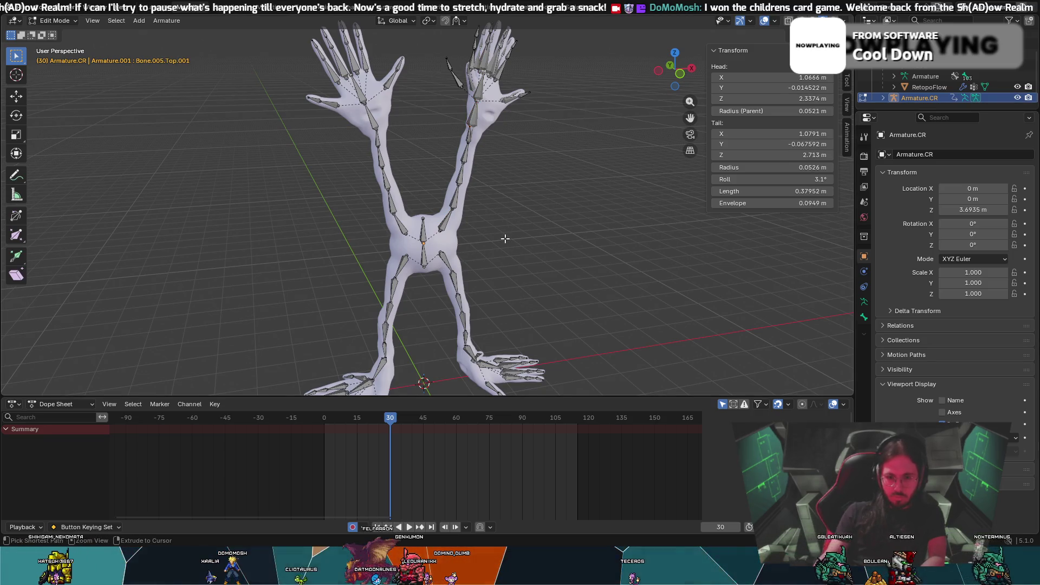
key("Tab")
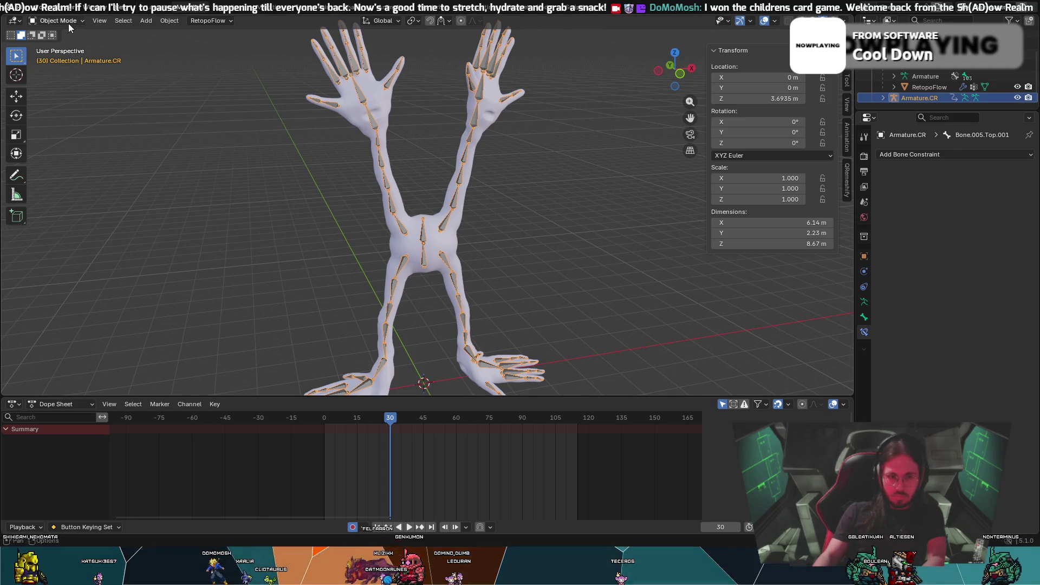
Enter Pose Mode, select Bone.001.Top.001 from the front, and open Add Bone Constraint
left_click(60, 57)
mouse_move(566, 228)
middle_mouse_down()
mouse_move(437, 198)
mouse_move(512, 213)
middle_mouse_up()
left_click(486, 246)
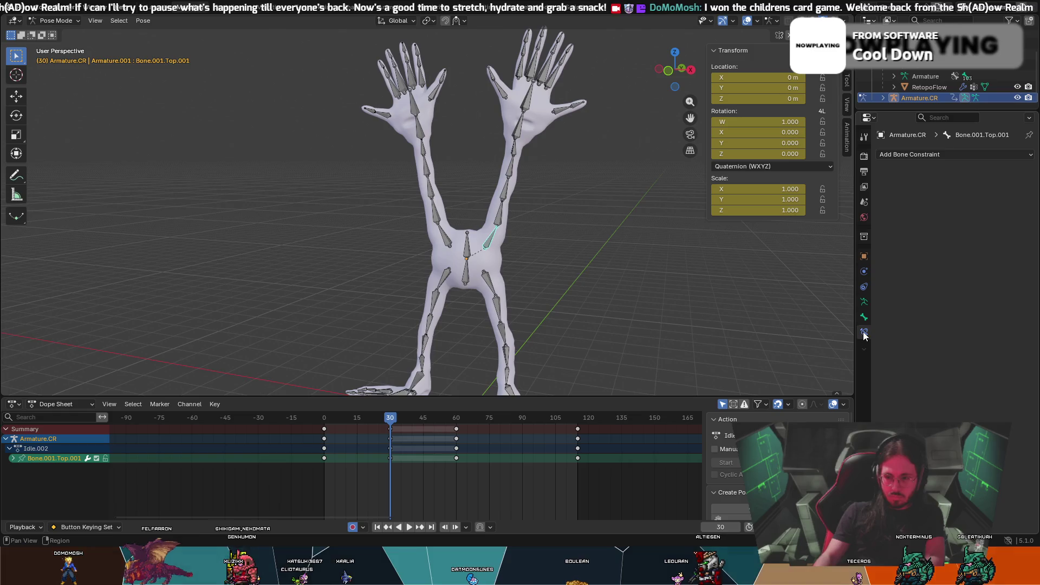
left_click(972, 155)
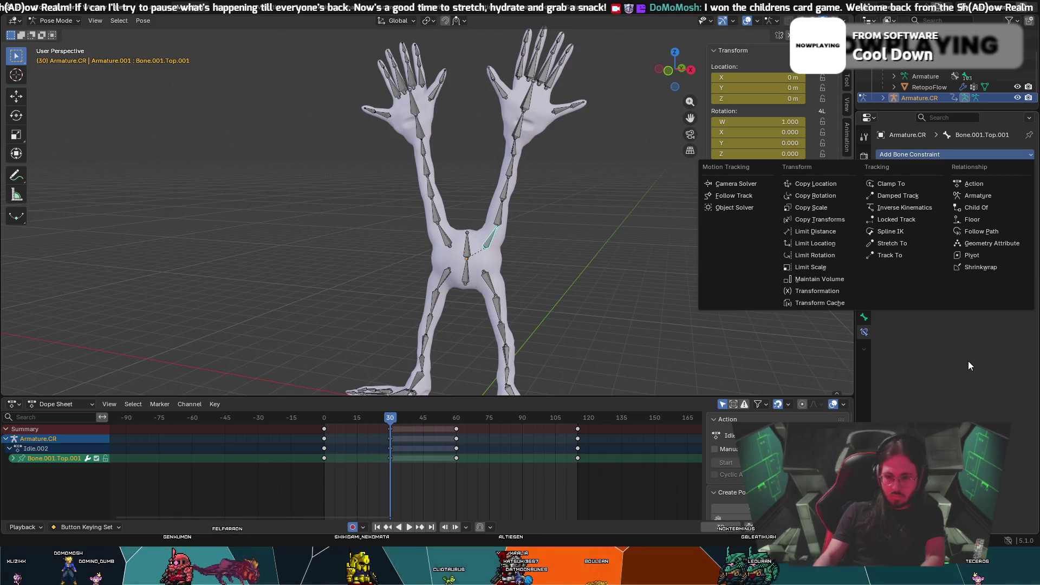
Add a Copy Transforms constraint to Bone.001.Top.001 with Armature.CR as its target
left_click(820, 219)
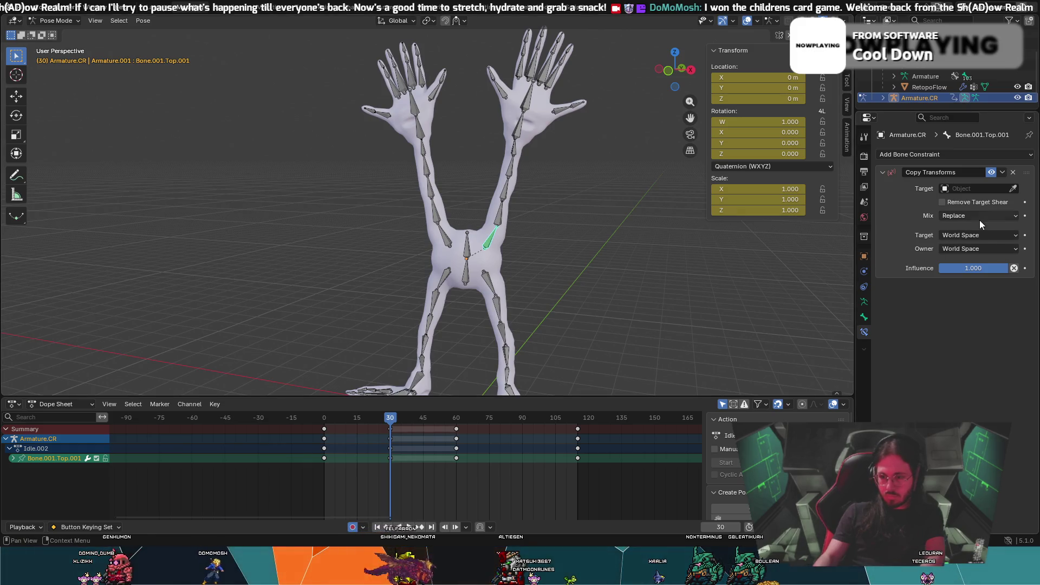
left_click(967, 187)
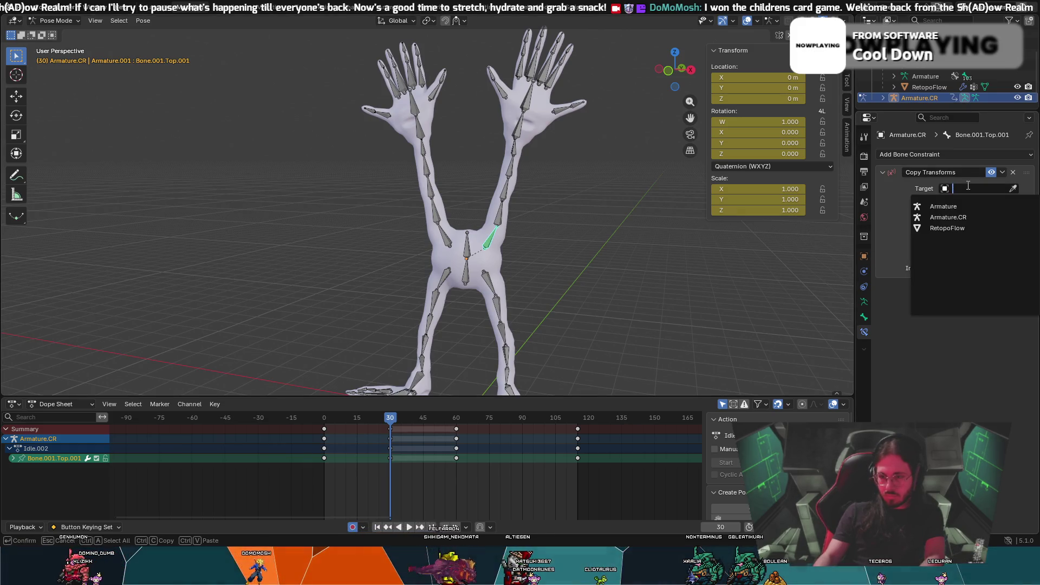
left_click(947, 217)
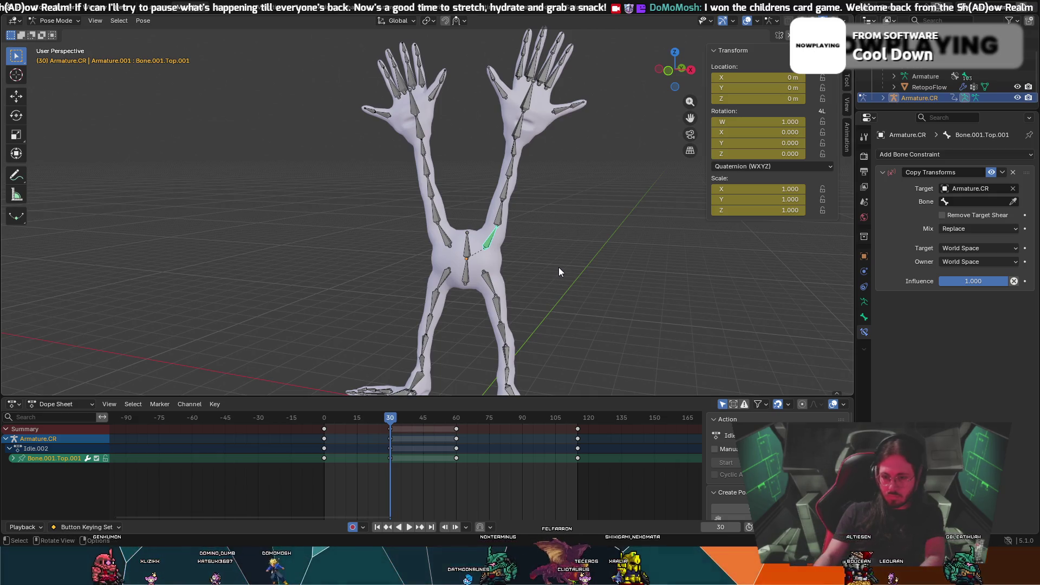
Look through the target bone list, leaving it unset, and show the Armature Data properties
left_click(976, 202)
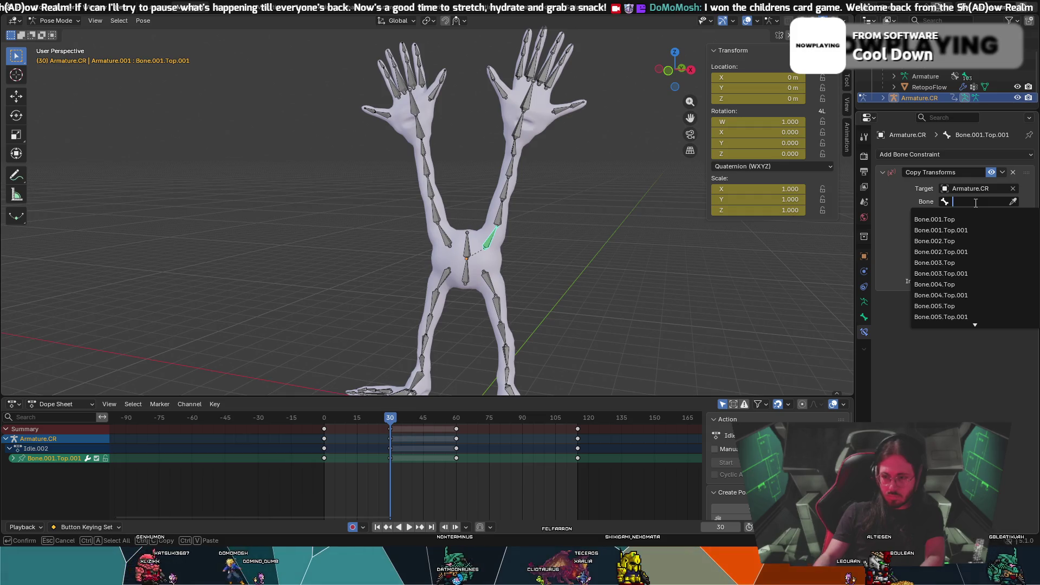
scroll(608, 268, "up", 2)
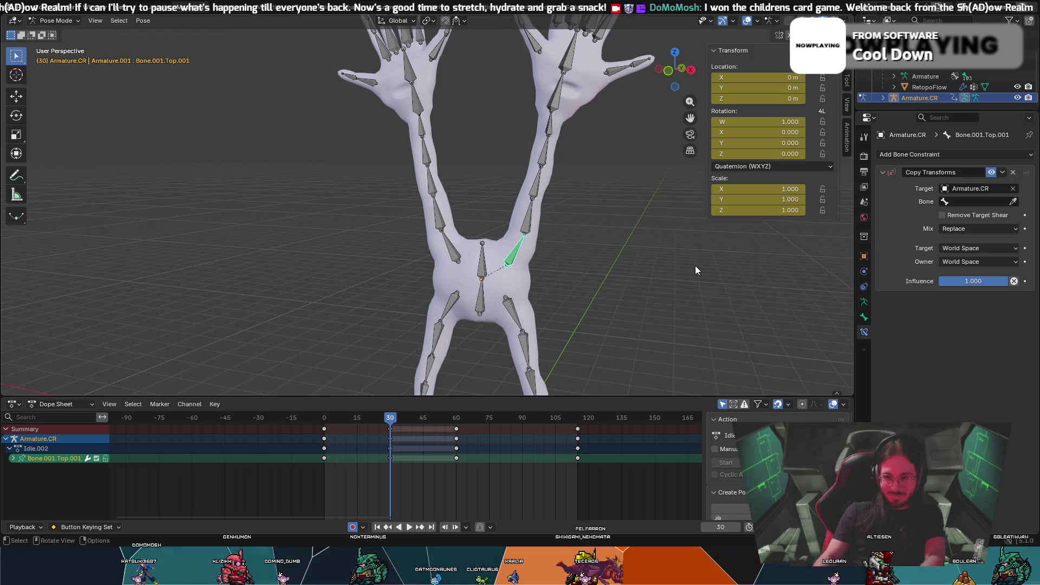
left_click(864, 305)
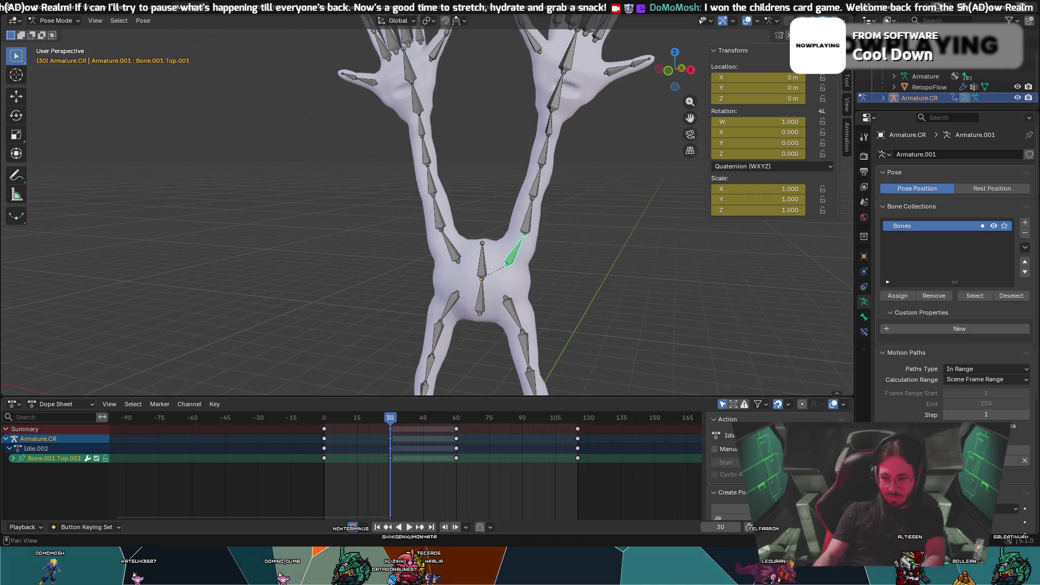
Turn on bone names under Viewport Display and frame the armature in the view
scroll(907, 401, "down", 4)
left_click(949, 436)
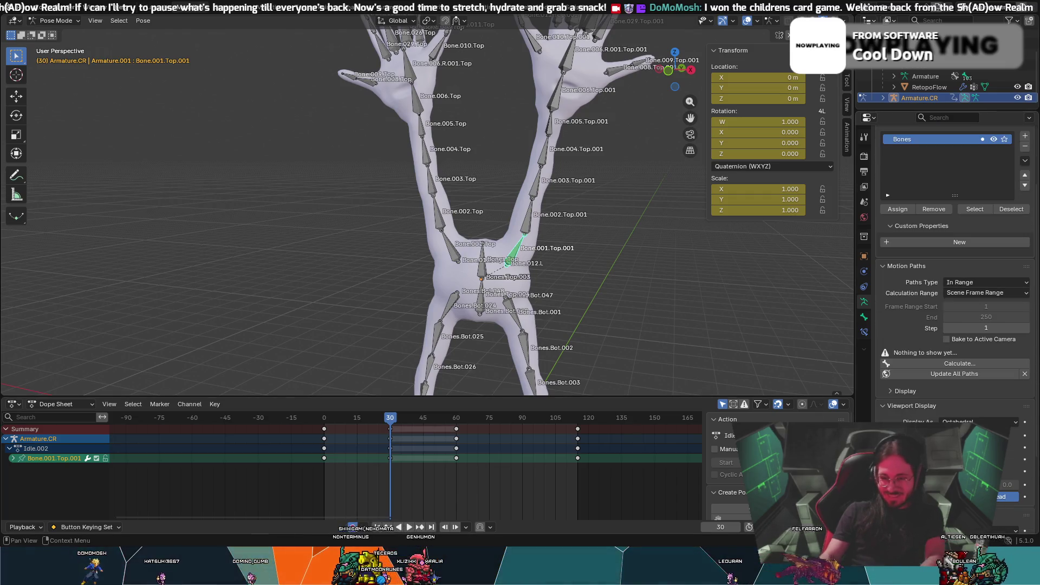
scroll(533, 336, "up", 5)
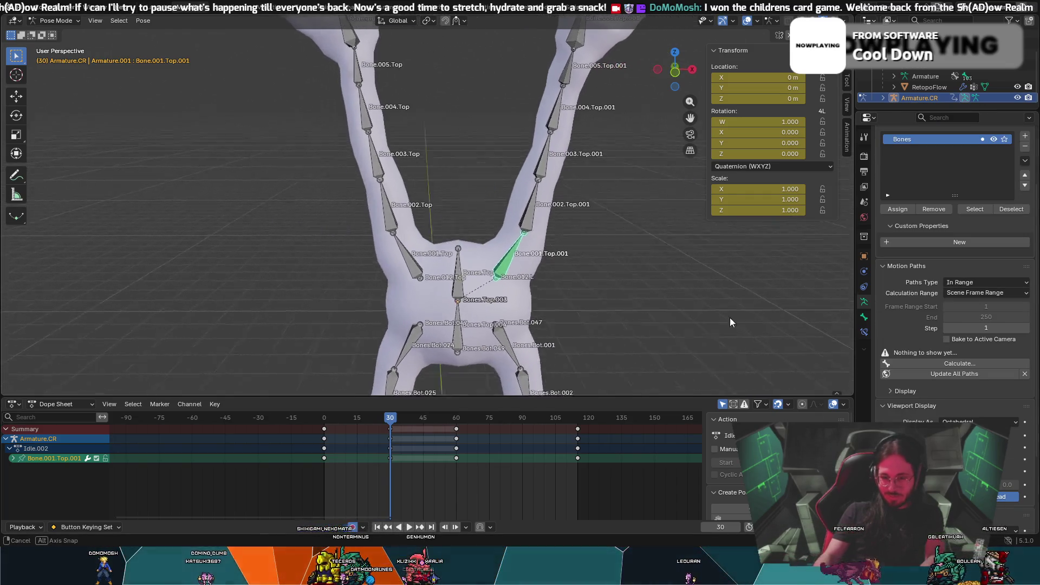
scroll(714, 315, "up", 2)
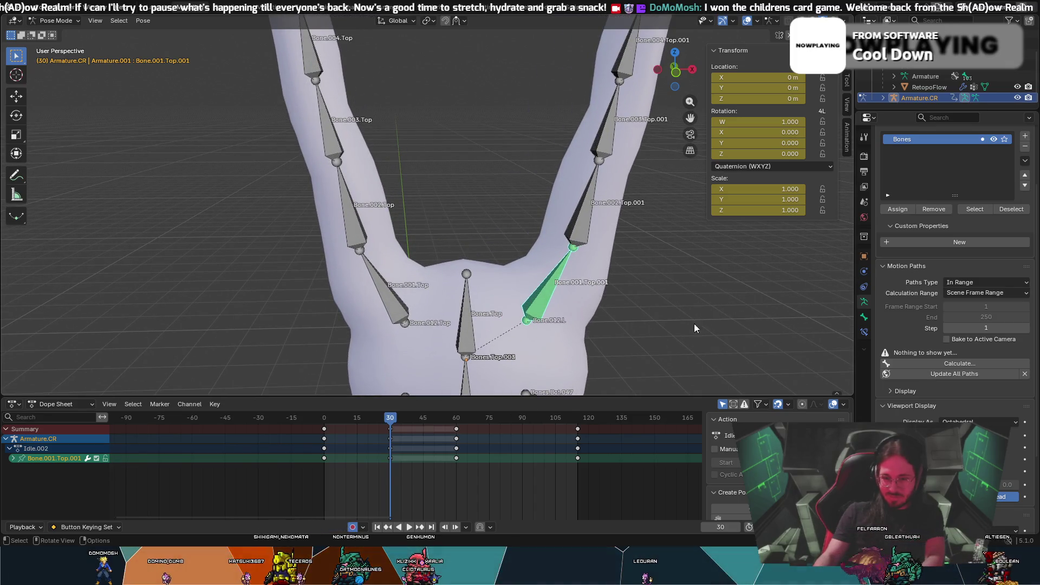
middle_click_drag(665, 332, 666, 318)
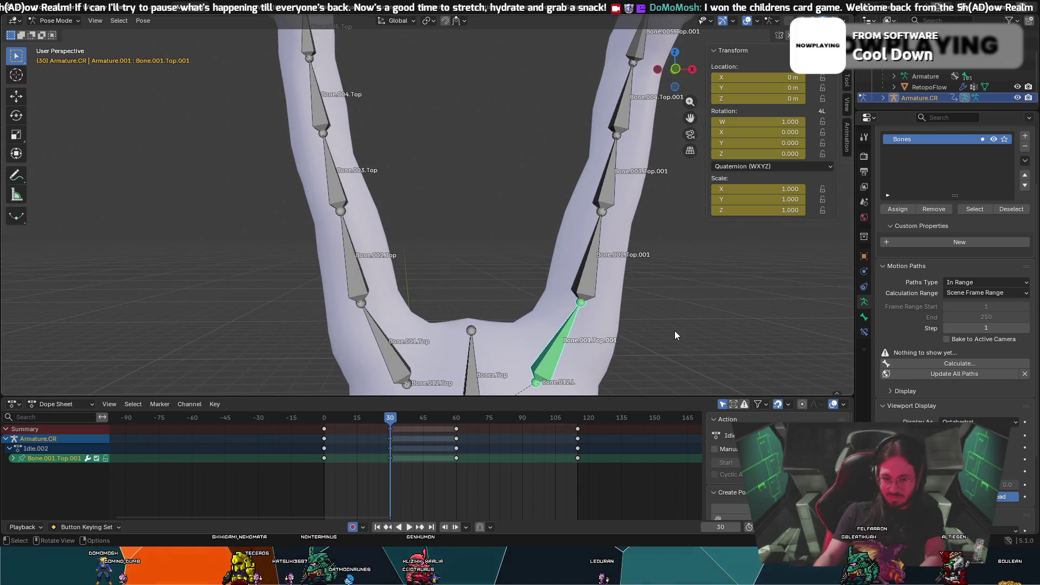
middle_click_drag(690, 372, 688, 266, "shift")
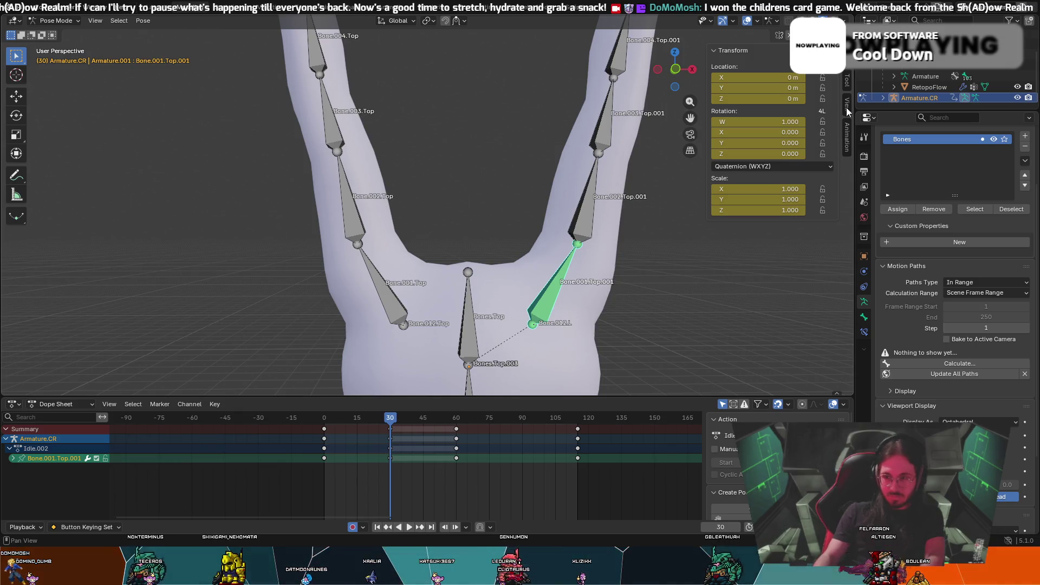
Expand Armature.CR in the outliner and hide it from the viewport
left_click(883, 98)
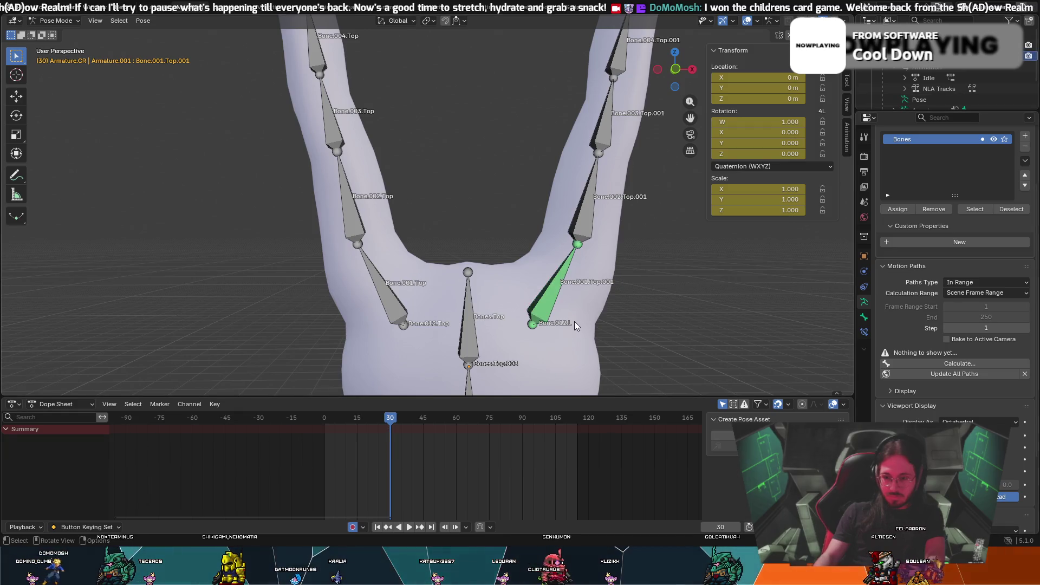
scroll(925, 81, "up", 3)
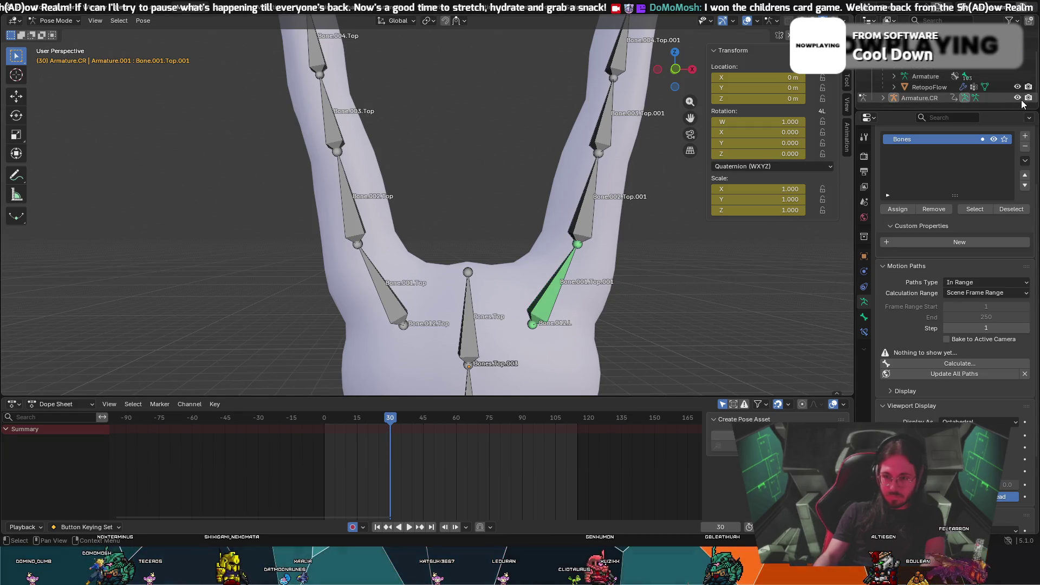
left_click(1017, 97)
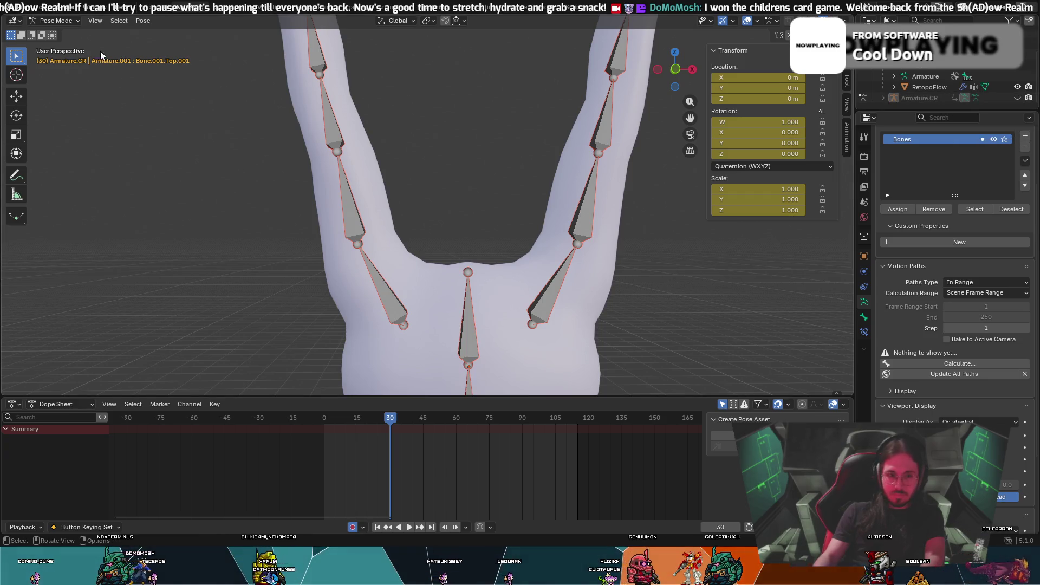
scroll(931, 87, "down", 3)
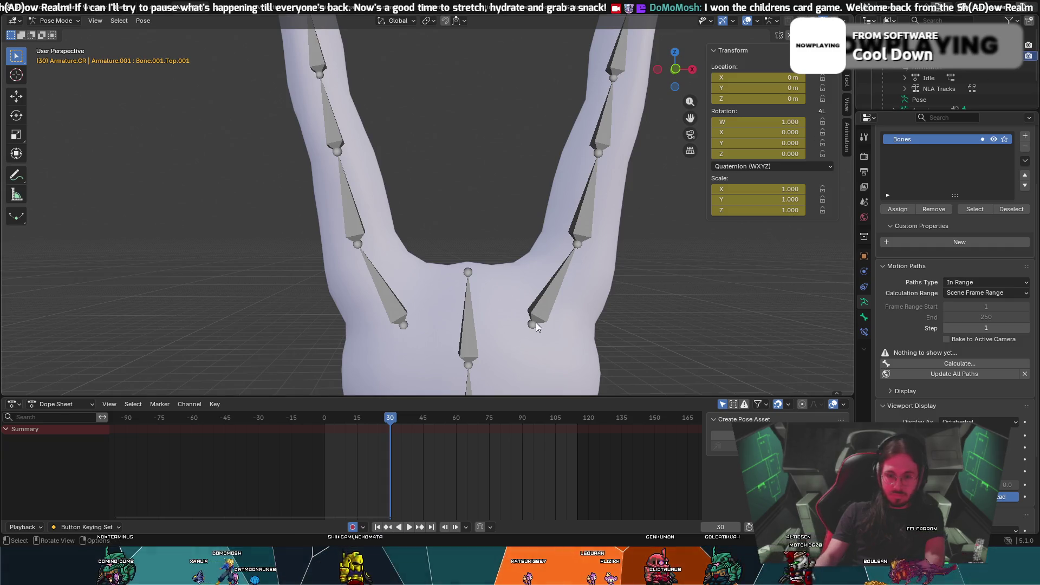
scroll(990, 72, "up", 3)
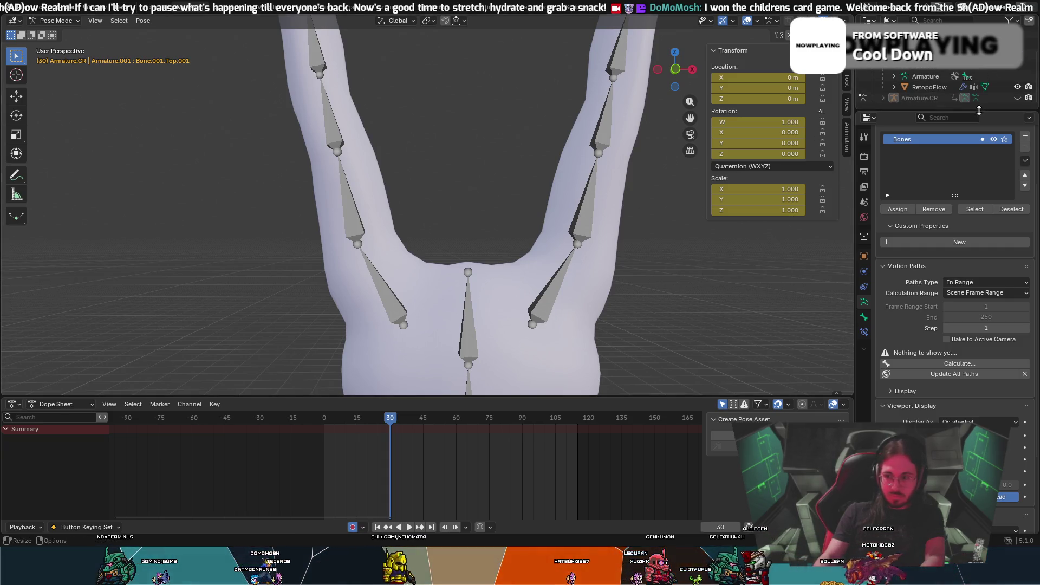
key("h")
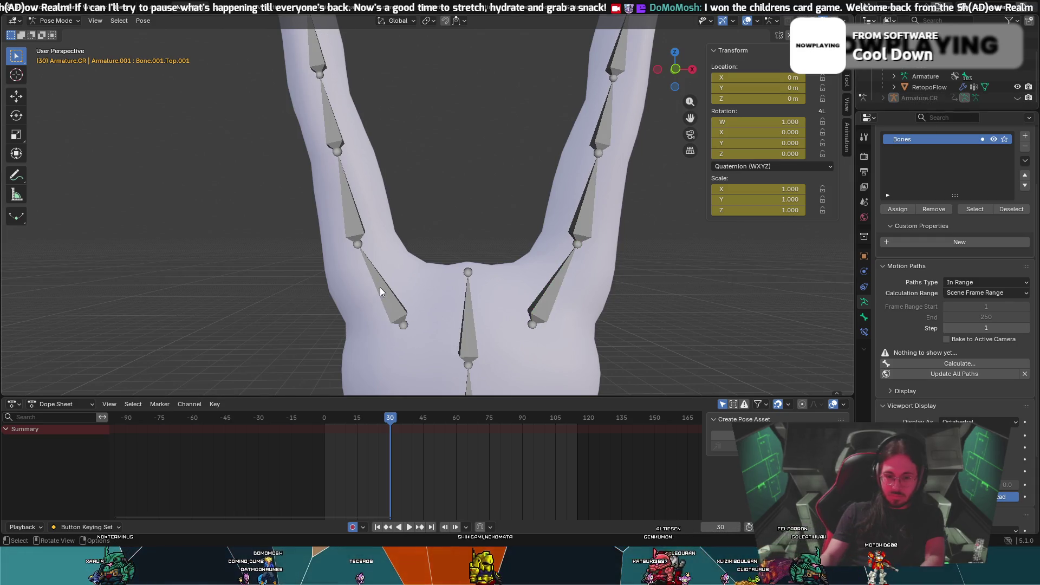
scroll(899, 99, "down", 3)
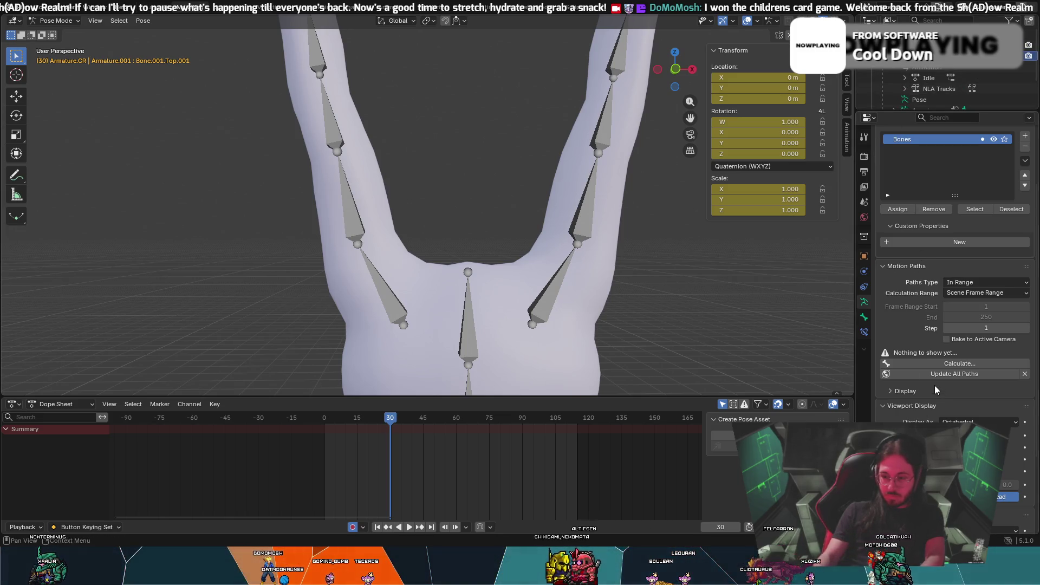
scroll(897, 324, "down", 3)
scroll(912, 372, "up", 2)
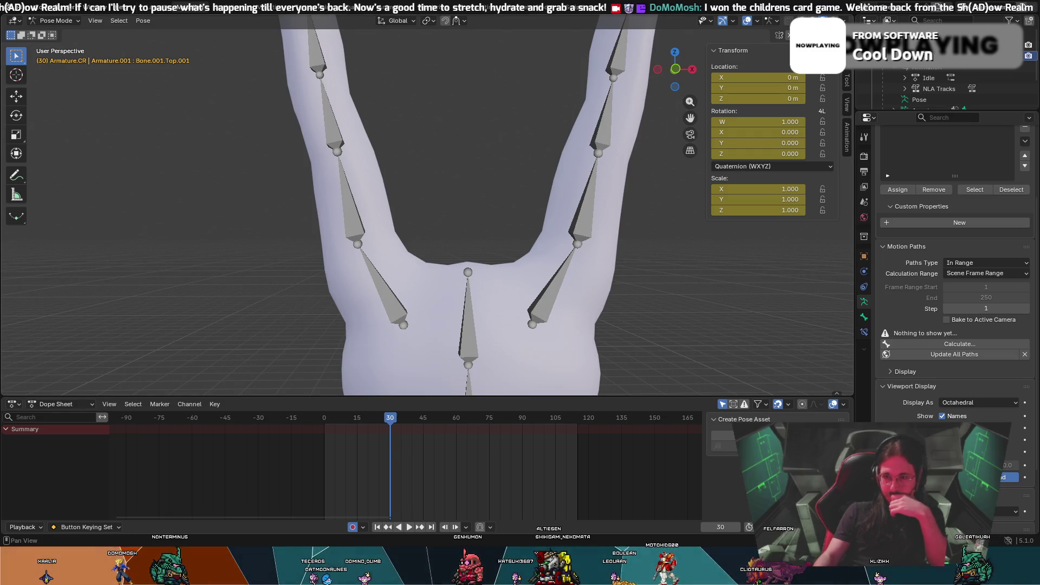
Switch to Object Mode, toggle the bone-name display, and return to Pose Mode
left_click(56, 21)
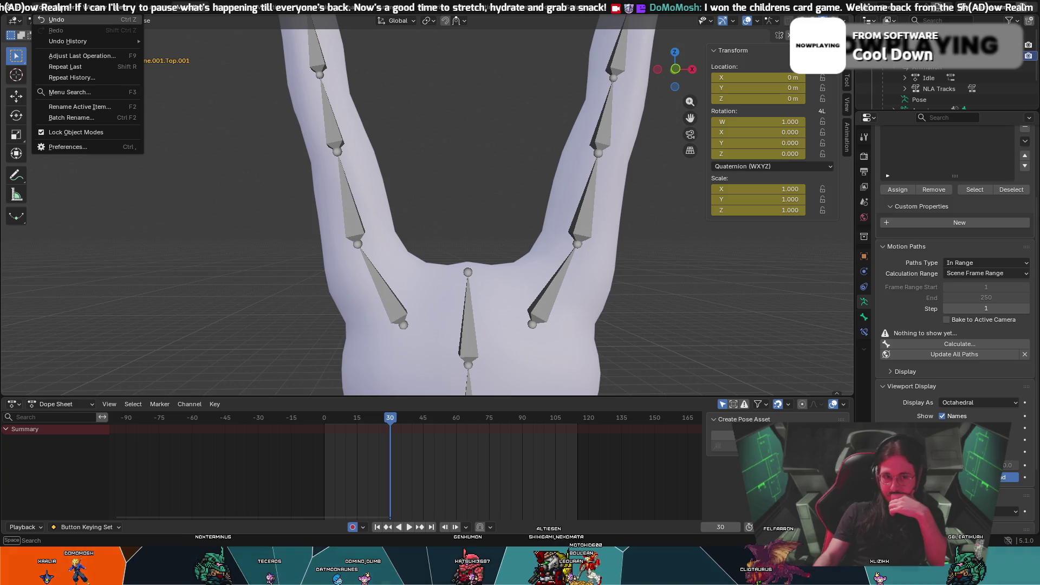
left_click(54, 21)
left_click(54, 21)
left_click(60, 34)
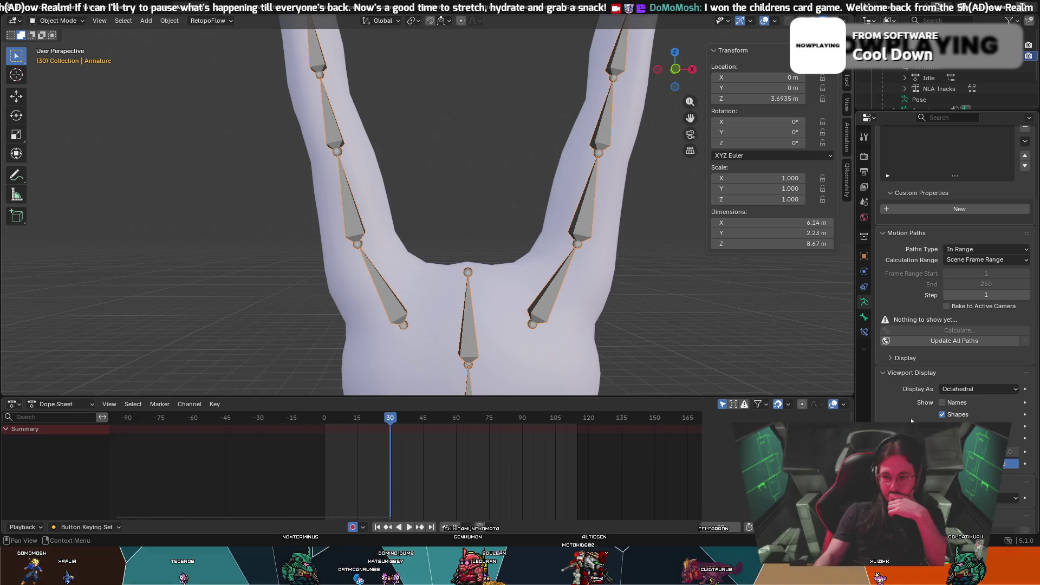
left_click(942, 402)
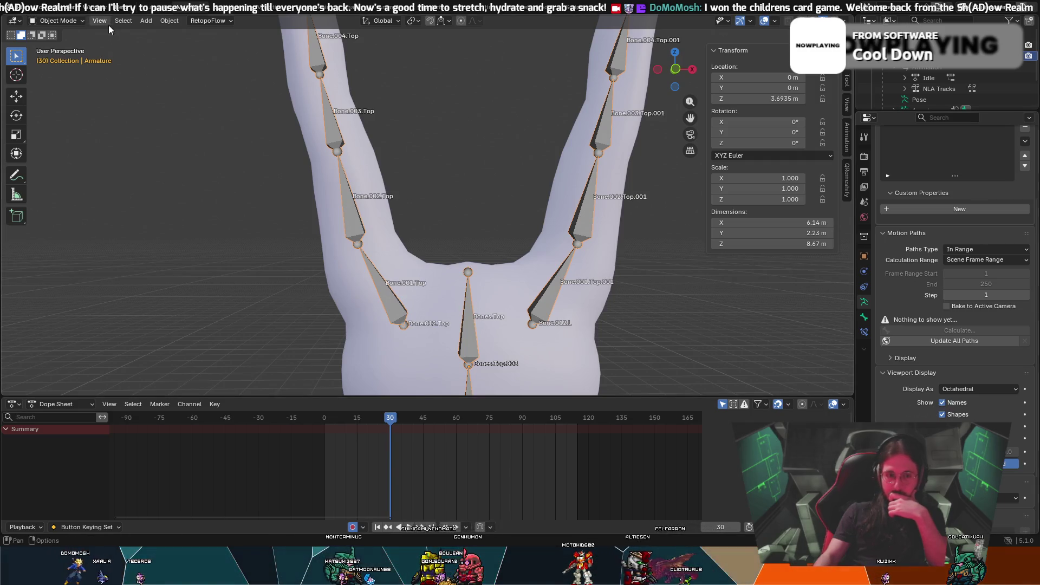
left_click(80, 23)
left_click(54, 59)
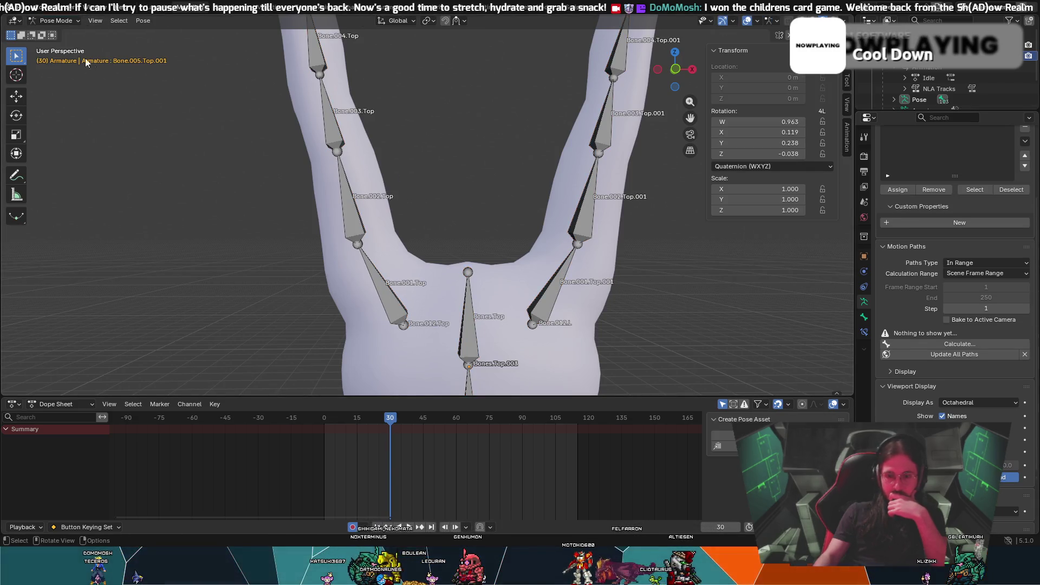
Unhide Armature.CR, re-enter Pose Mode, turn bone names off, and select Bone.001.Top.001
scroll(924, 92, "down", 1)
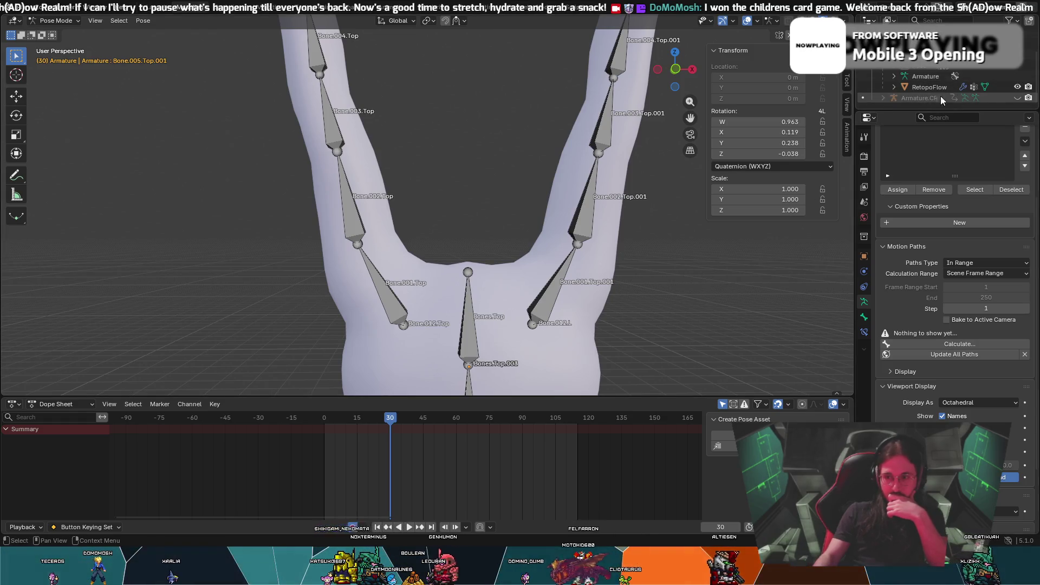
left_click(1018, 98)
left_click(54, 21)
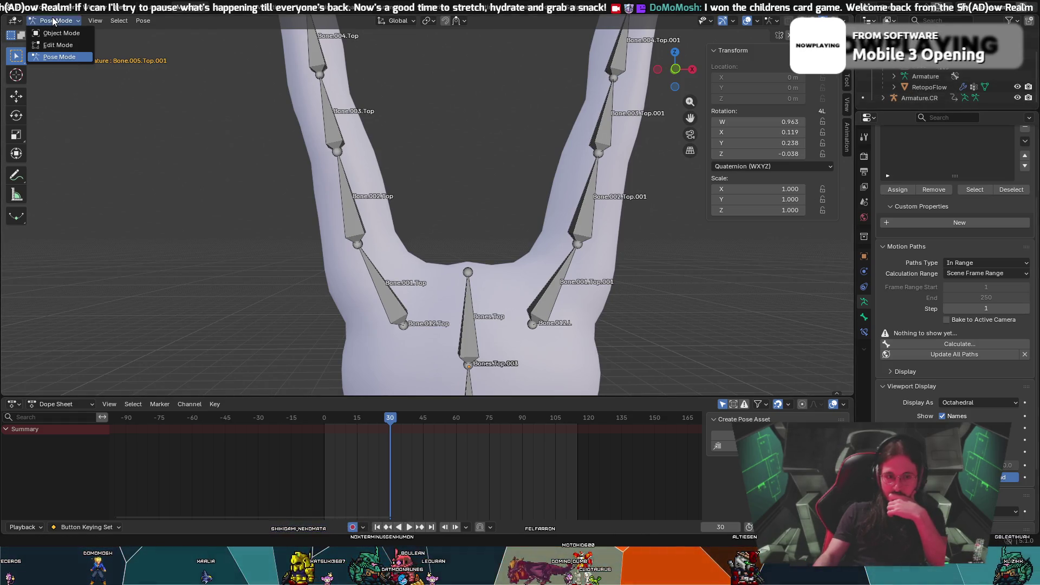
left_click(53, 37)
left_click(67, 20)
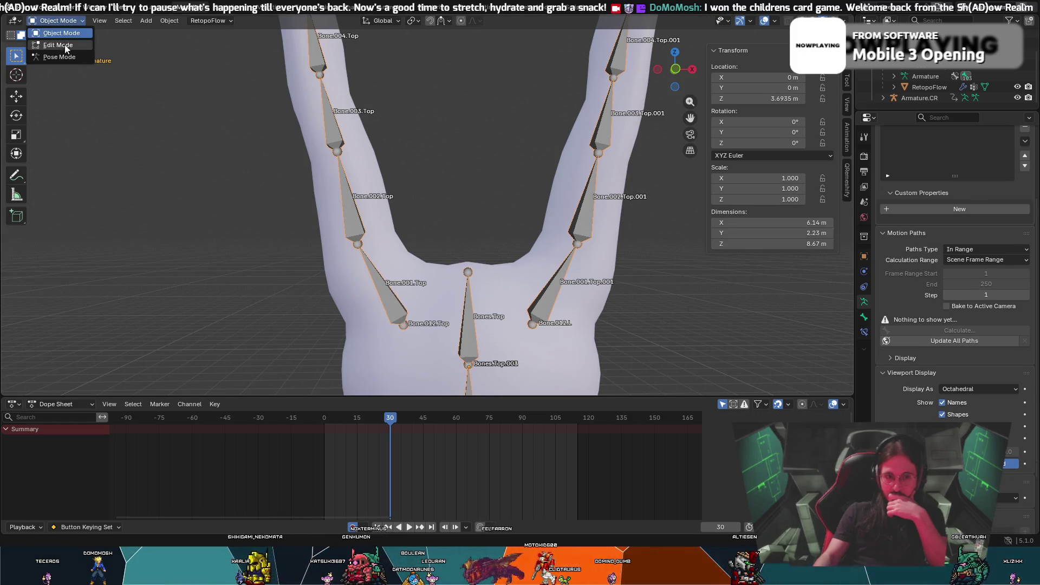
left_click(60, 57)
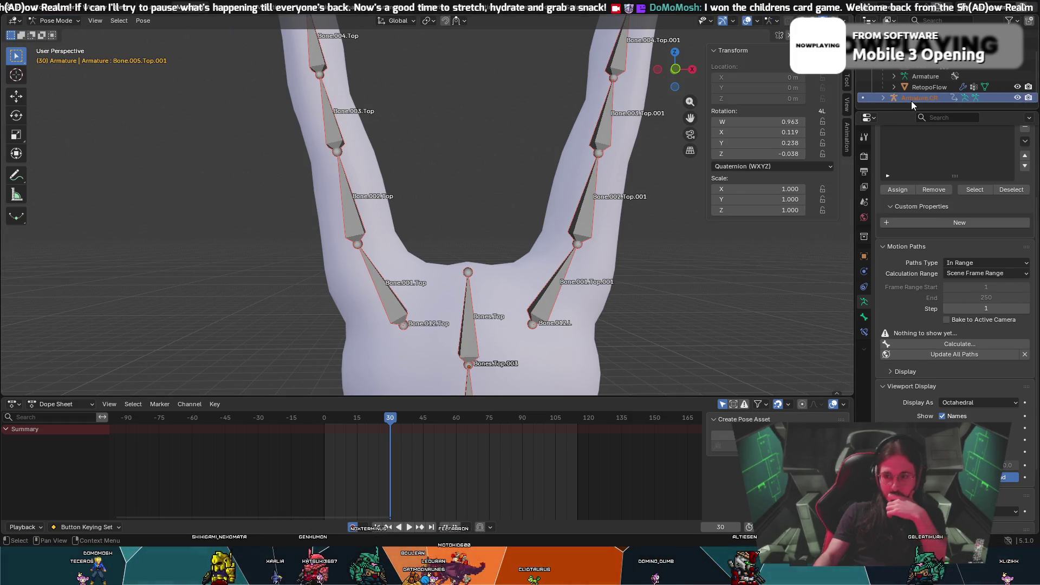
left_click(942, 417)
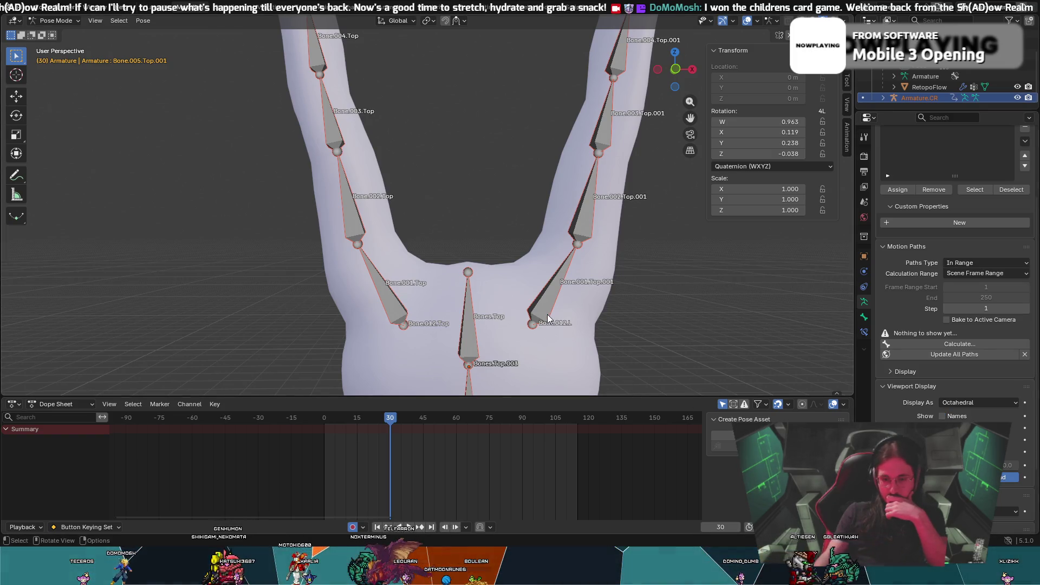
left_click(546, 315)
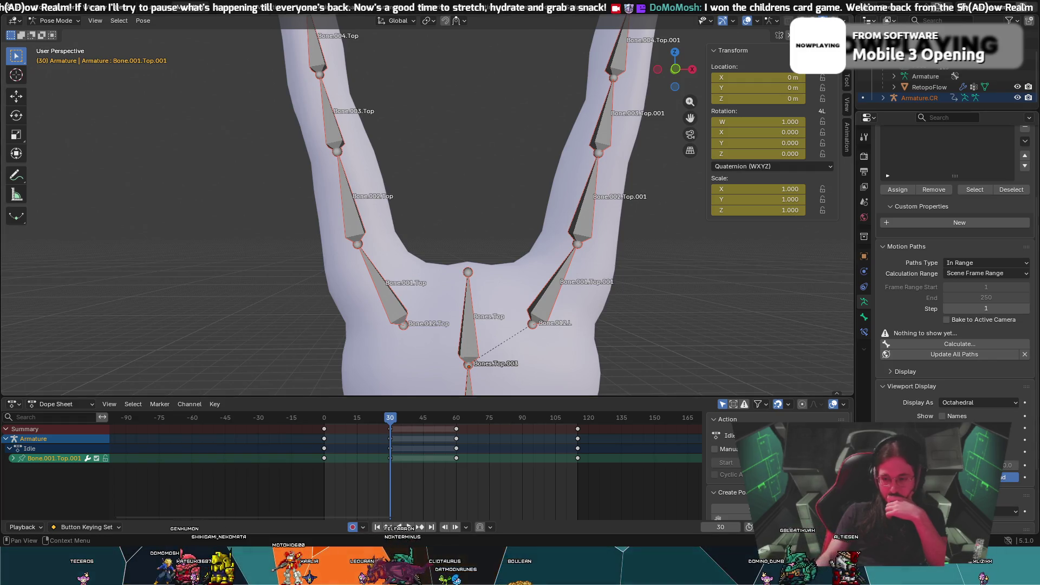
Show the Bone Constraints properties and switch back to Object Mode
left_click(865, 332)
left_click(551, 304)
left_click(55, 20)
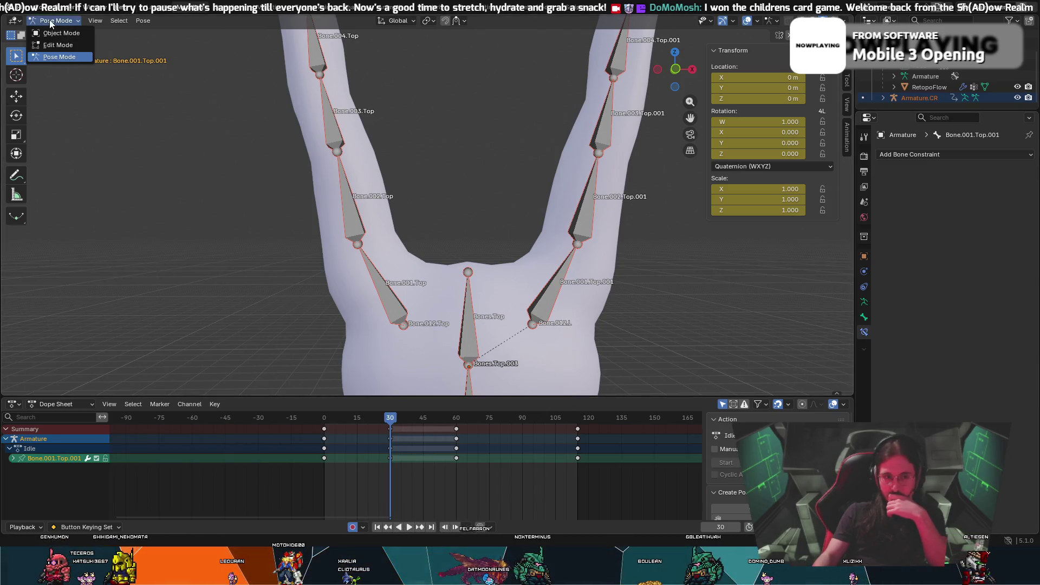
left_click(53, 32)
Make Armature.CR the active object to display its Copy Transforms constraint
left_click(658, 348)
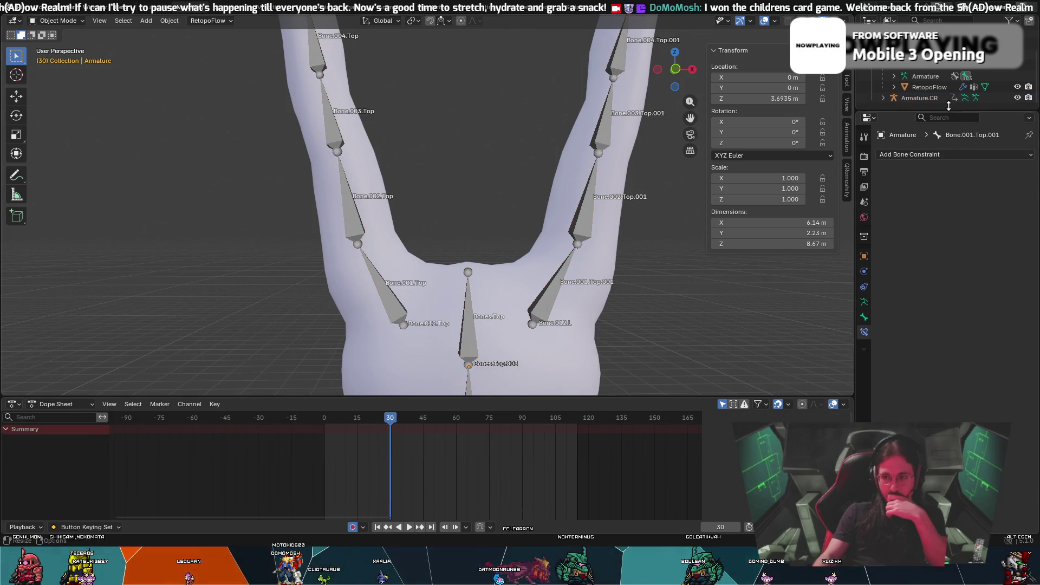
left_click(919, 98)
left_click(551, 301)
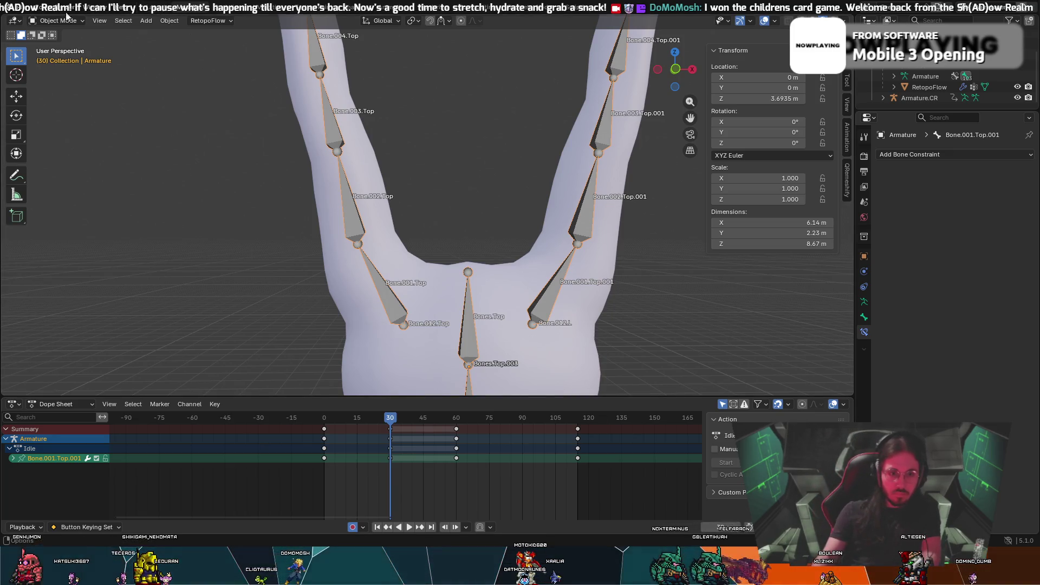
scroll(432, 87, "down", 1)
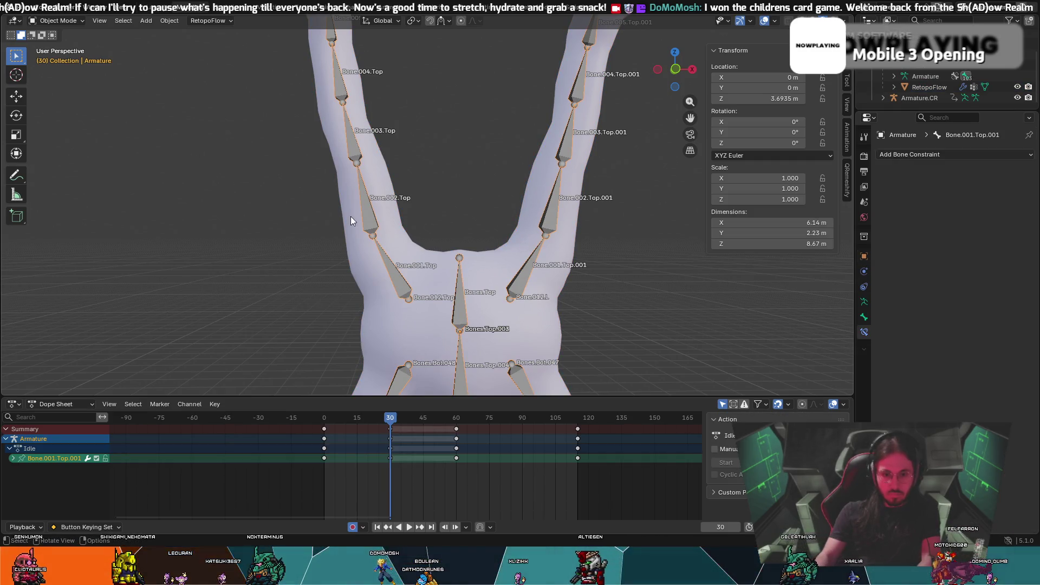
left_click(898, 98)
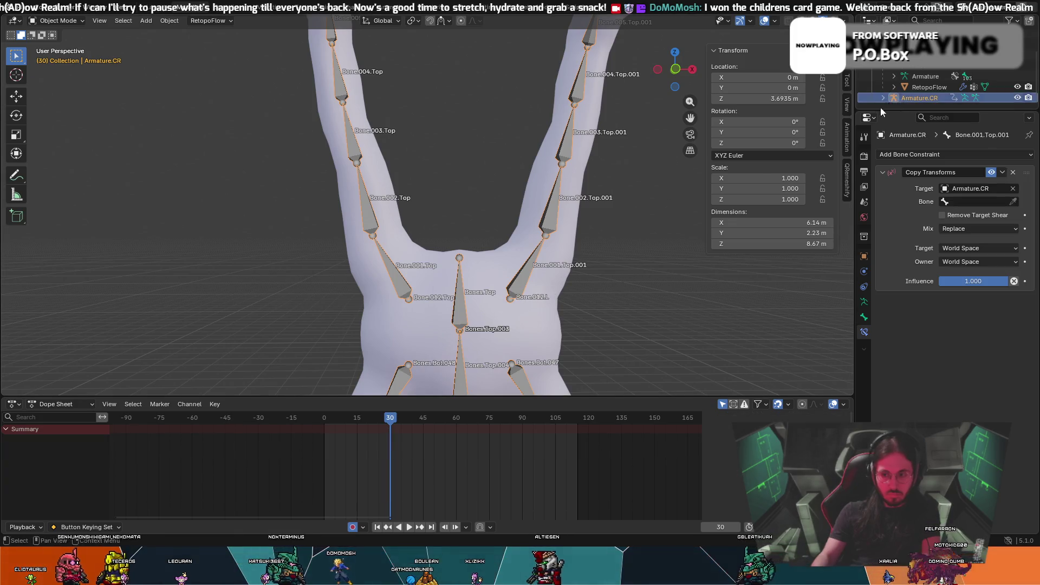
Reselect Armature.CR and put it into Pose Mode
key("ctrl+z")
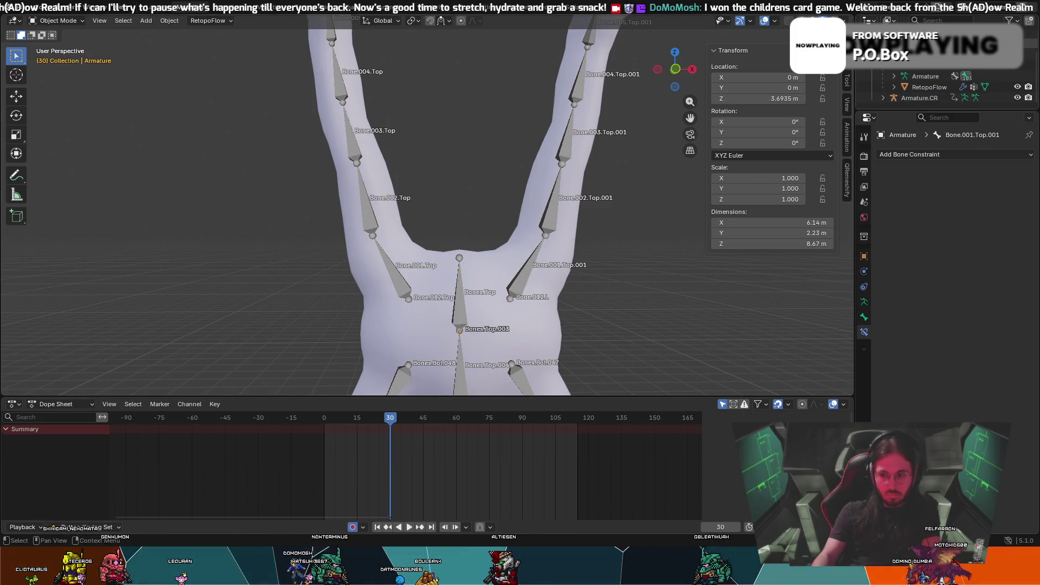
double_click(904, 99)
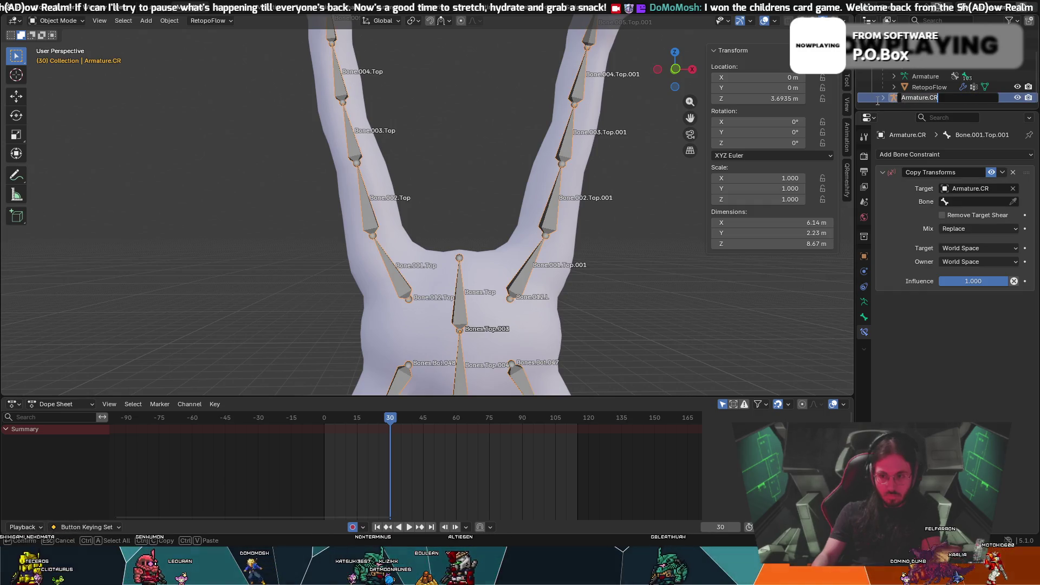
key("Return")
left_click(56, 20)
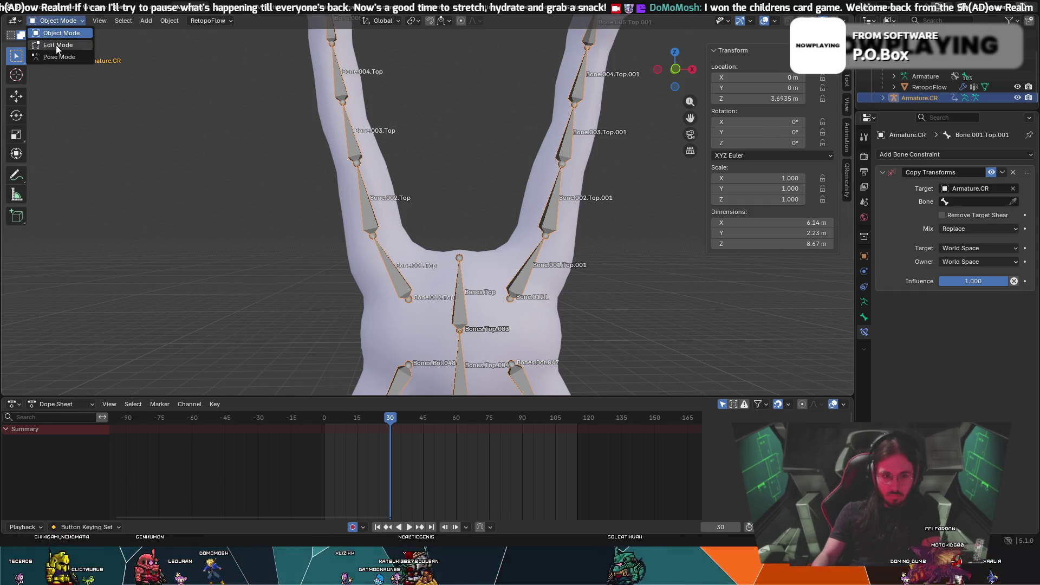
left_click(59, 57)
left_click(522, 286)
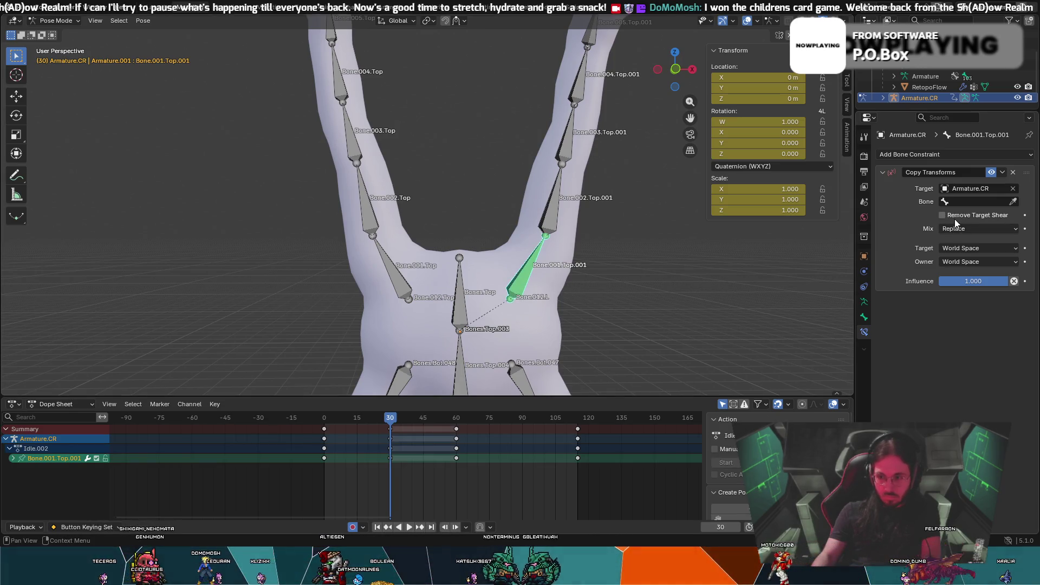
Search the Copy Transforms Bone field for 'bone.012L'
left_click(1013, 201)
left_click(1002, 203)
left_click(1001, 201)
type("bone.012L")
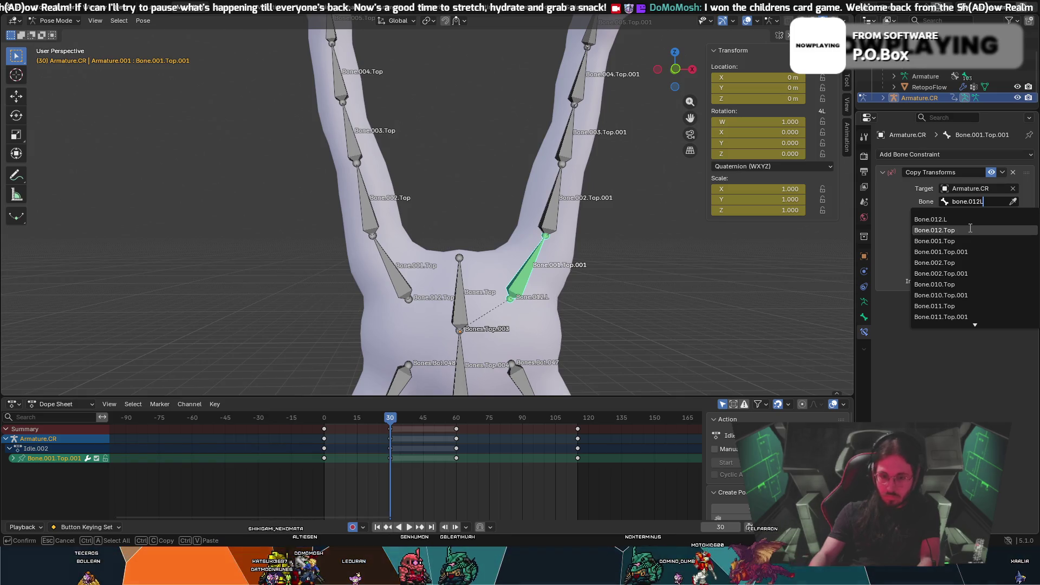
Set the constraint's bone to Bone.012.Top, then undo that choice
left_click(969, 230)
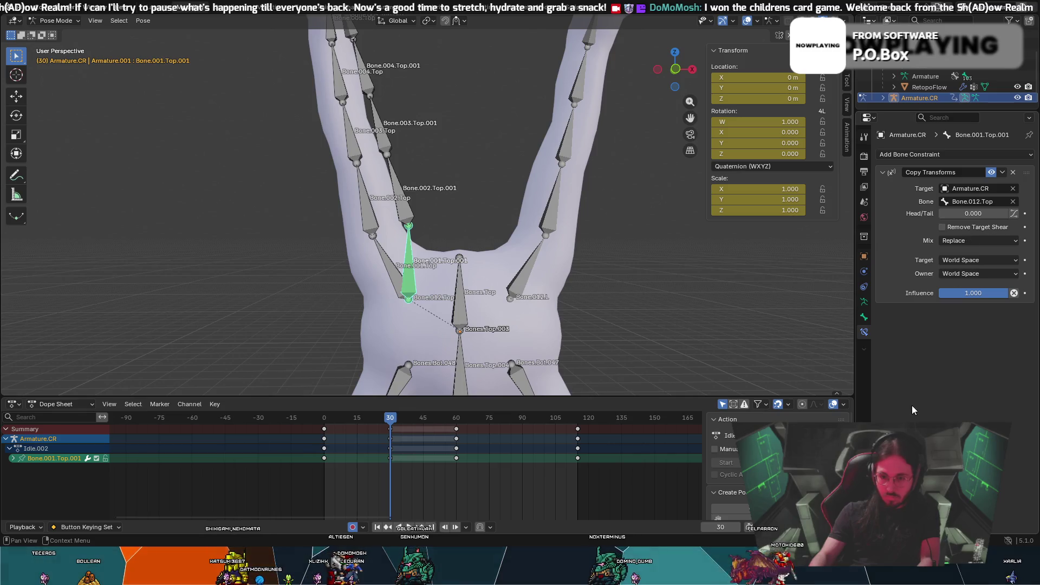
key("ctrl+z")
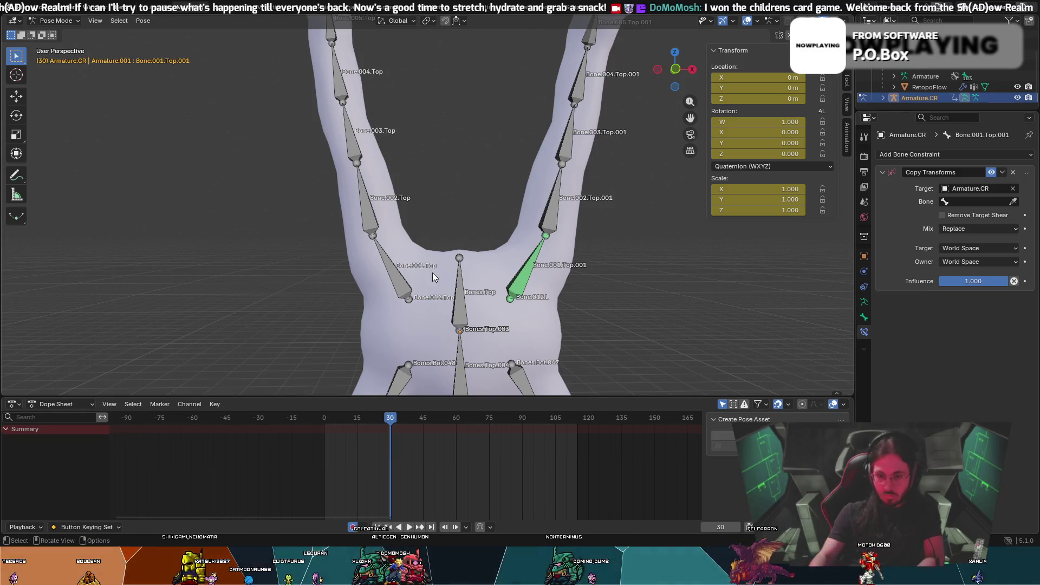
scroll(571, 307, "up", 2)
Reselect Bone.001.Top.001, cancel a trial move, and start a new bone search
left_click(568, 308)
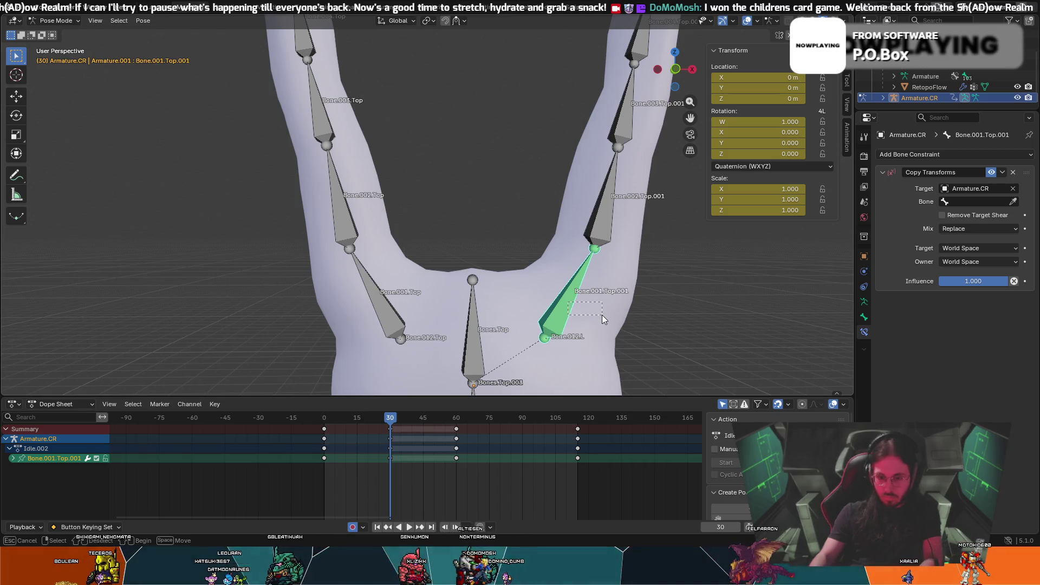
key("g")
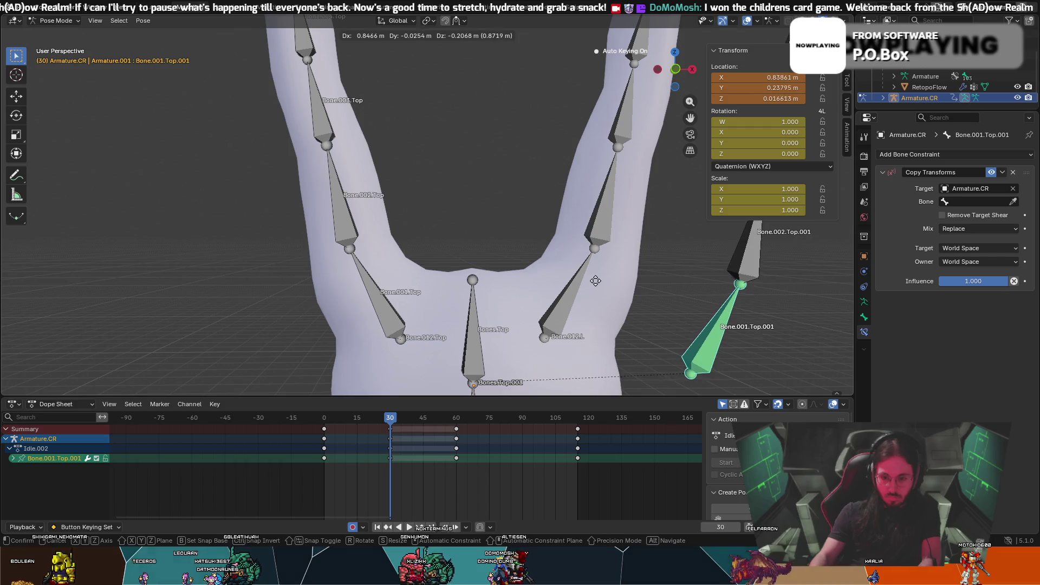
right_click(593, 273)
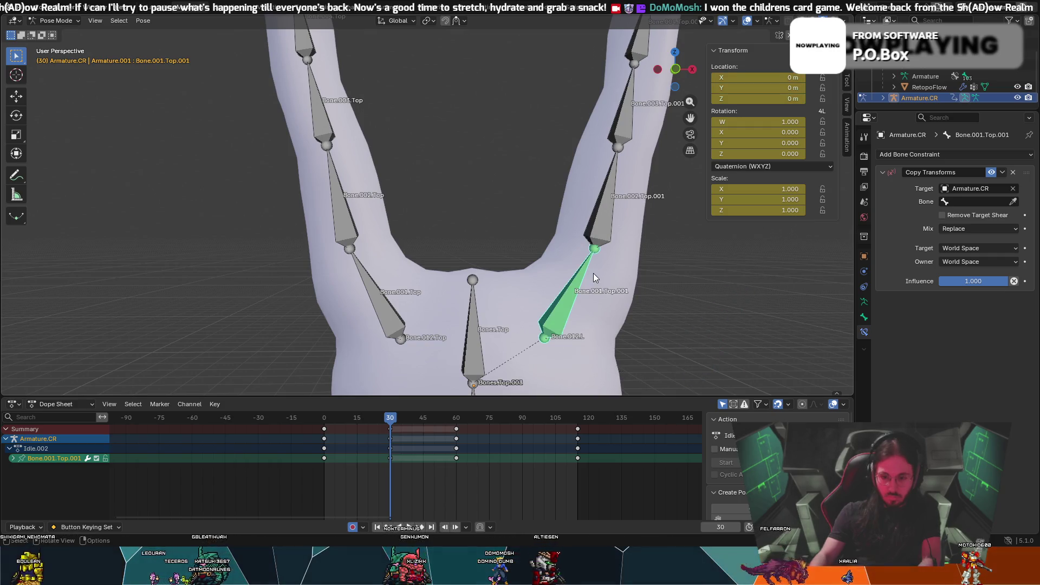
left_click(972, 201)
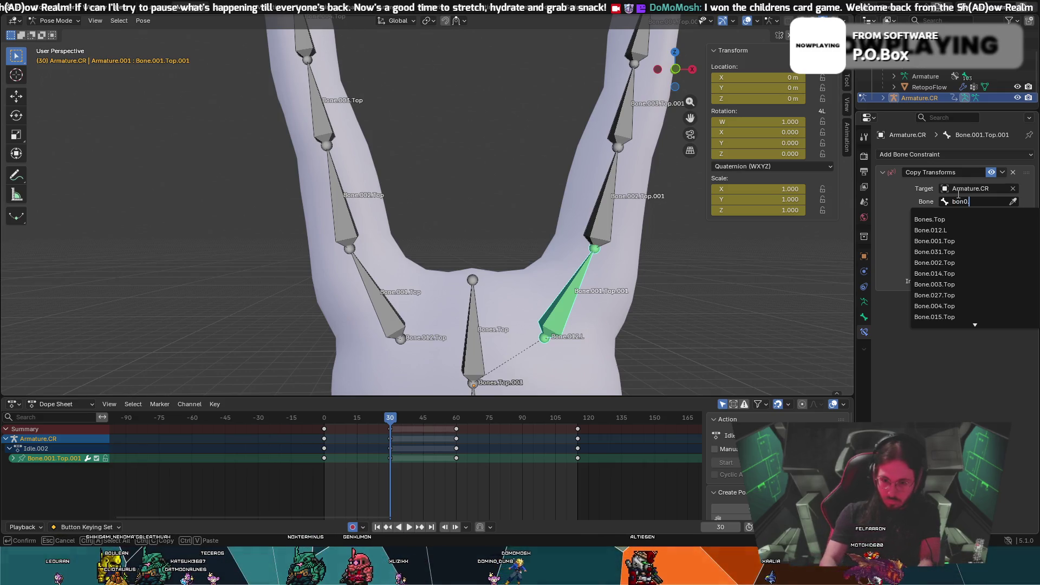
Target Bone.012.L by searching '.12L', deselect, then clear the bone field again
type(".12L")
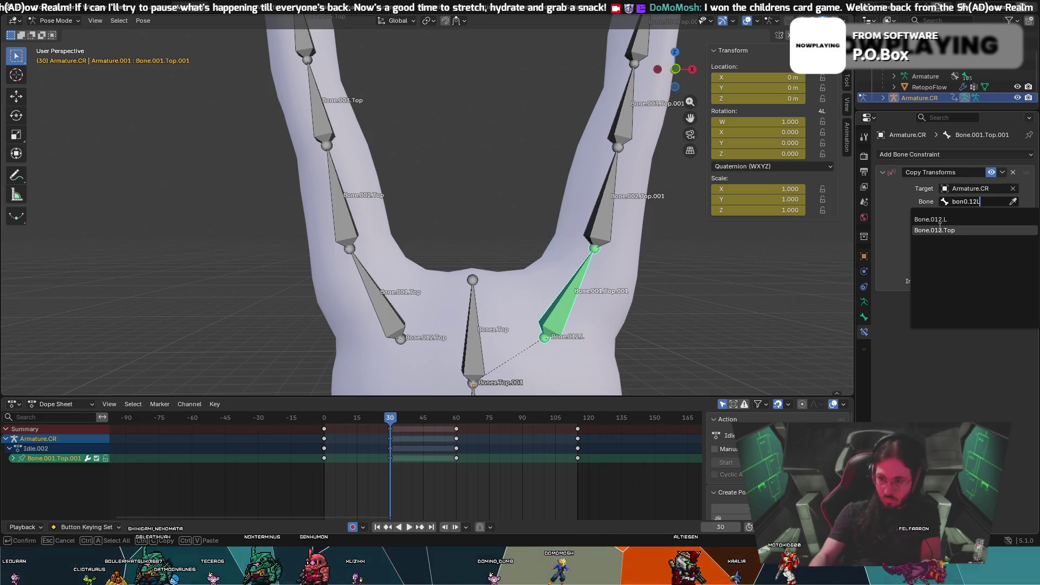
left_click(935, 219)
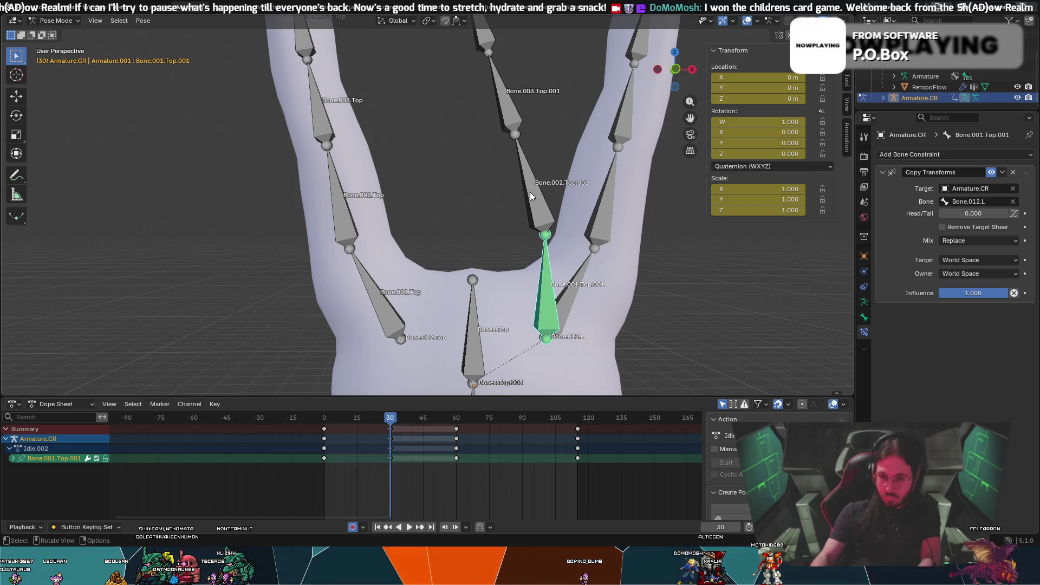
left_click(510, 271)
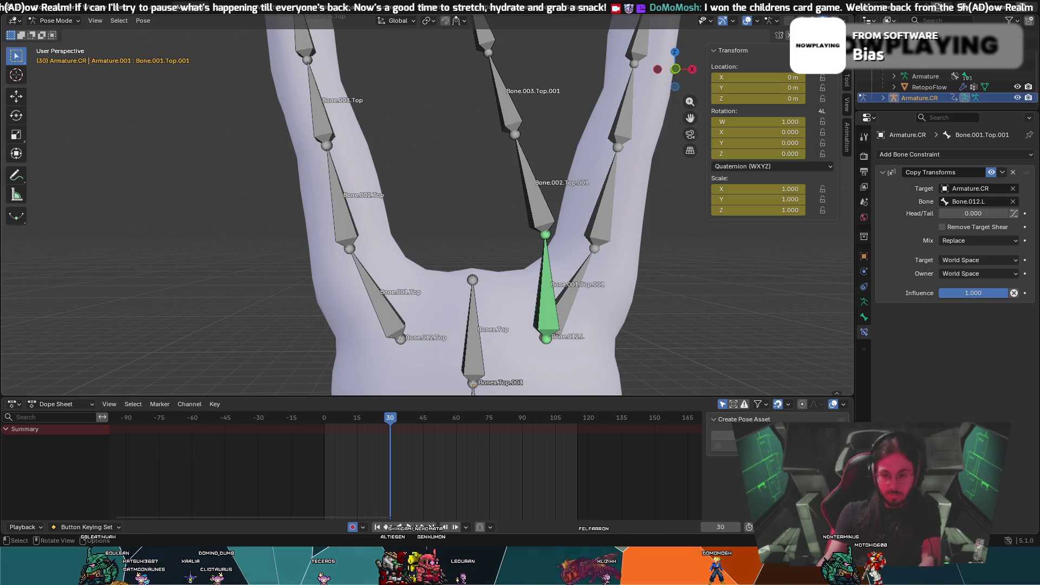
left_click(1012, 201)
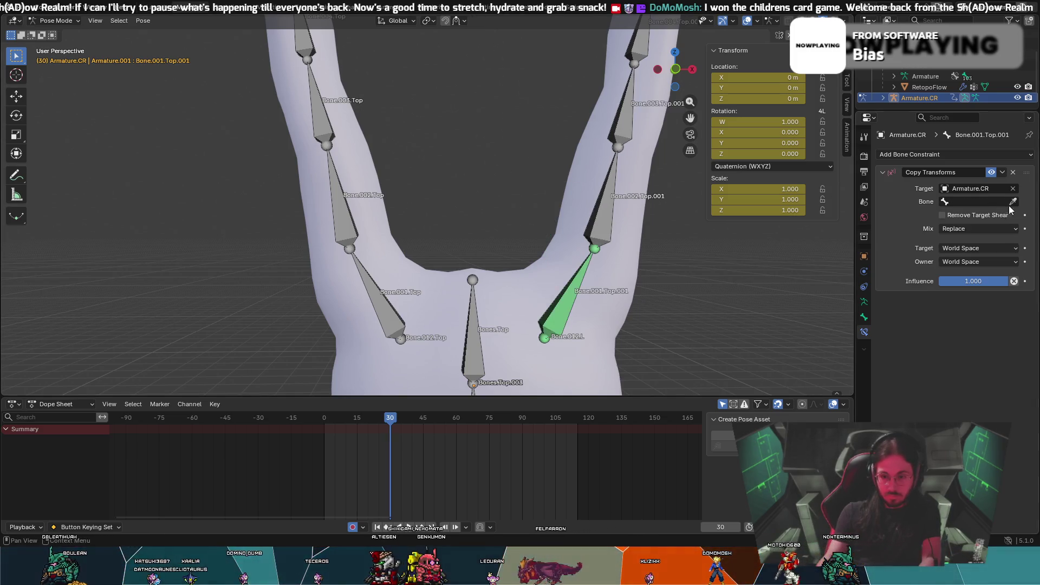
Select every bone with Bone.001.Top.001 as the active one
key("a")
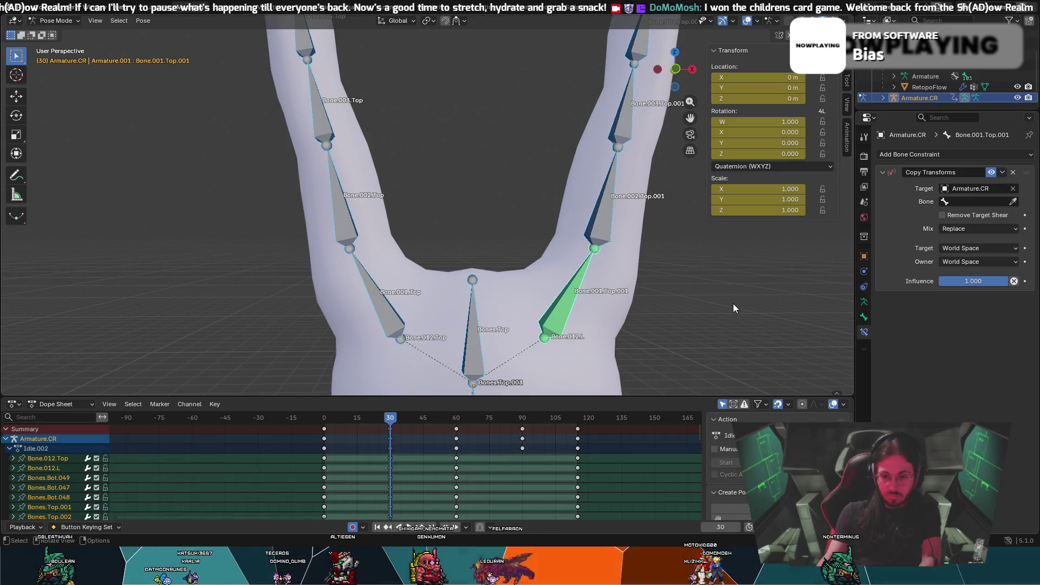
right_click(600, 224)
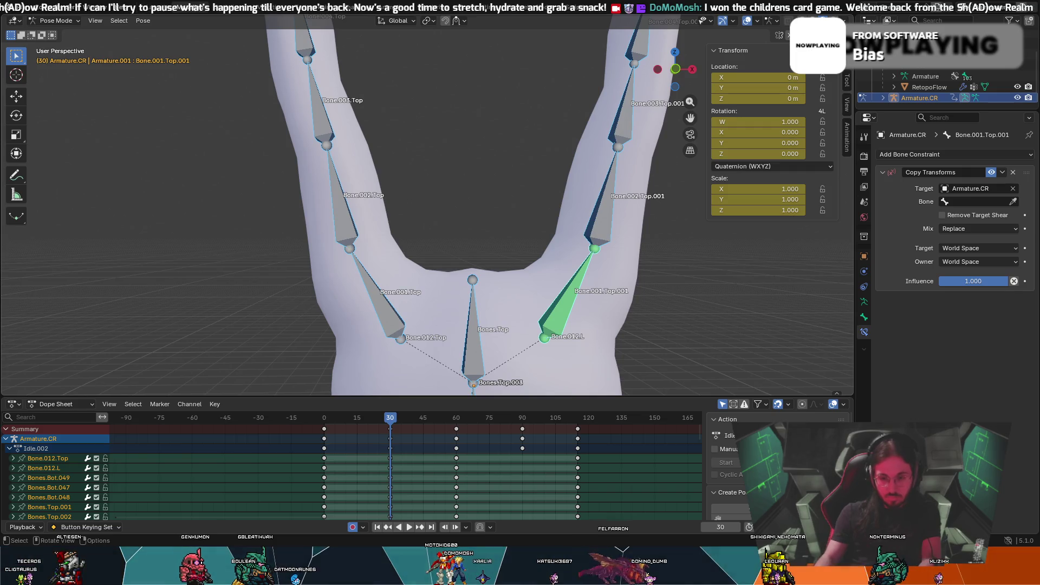
left_click(565, 301)
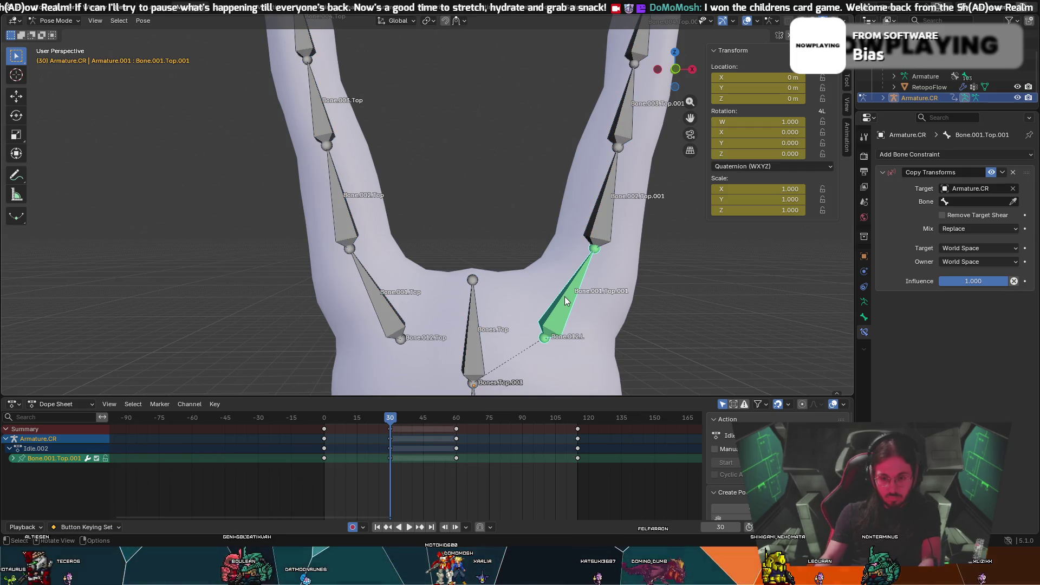
key("a")
left_click(138, 23)
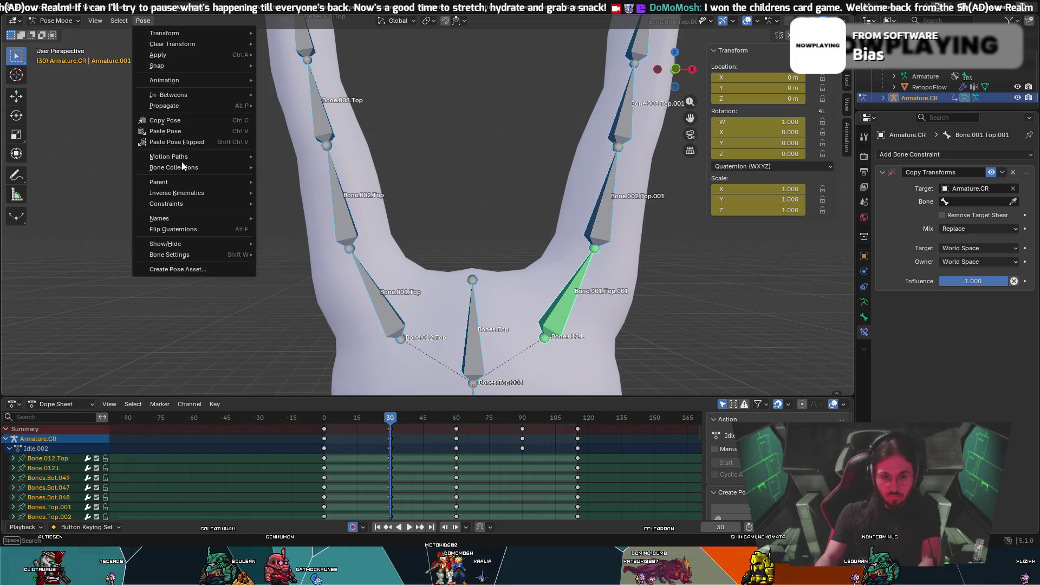
Copy the constraint to all selected bones via Copy Constraints to Selected Bones, then reselect Bone.001.Top.001
mouse_move(207, 206)
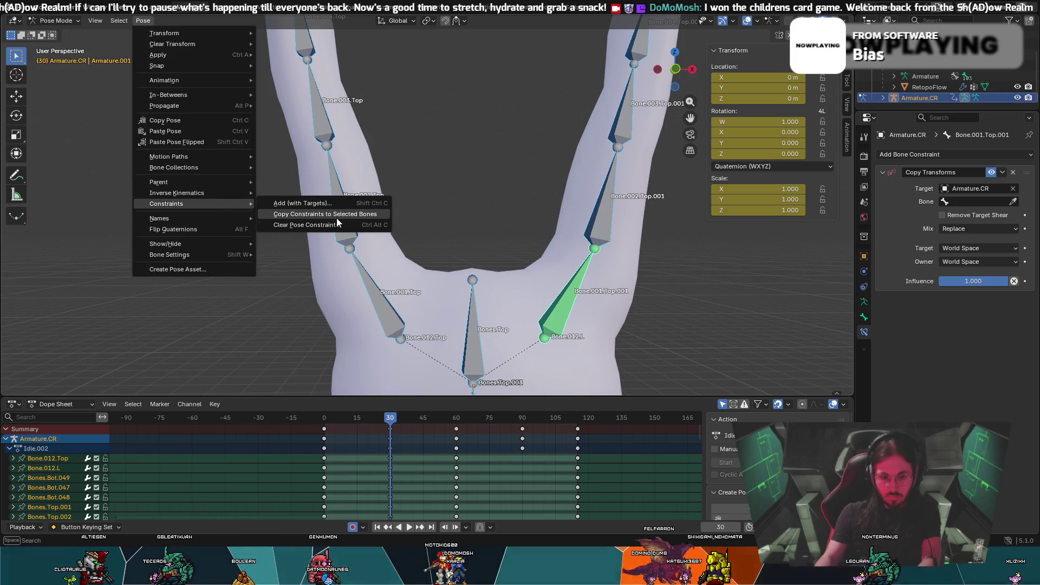
left_click(337, 216)
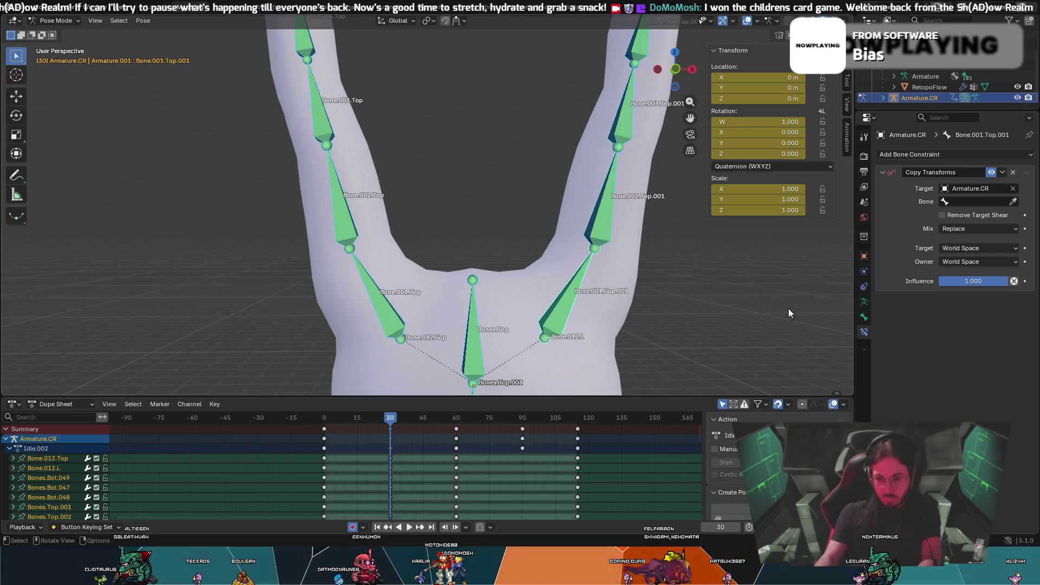
left_click(710, 355)
left_click(553, 314)
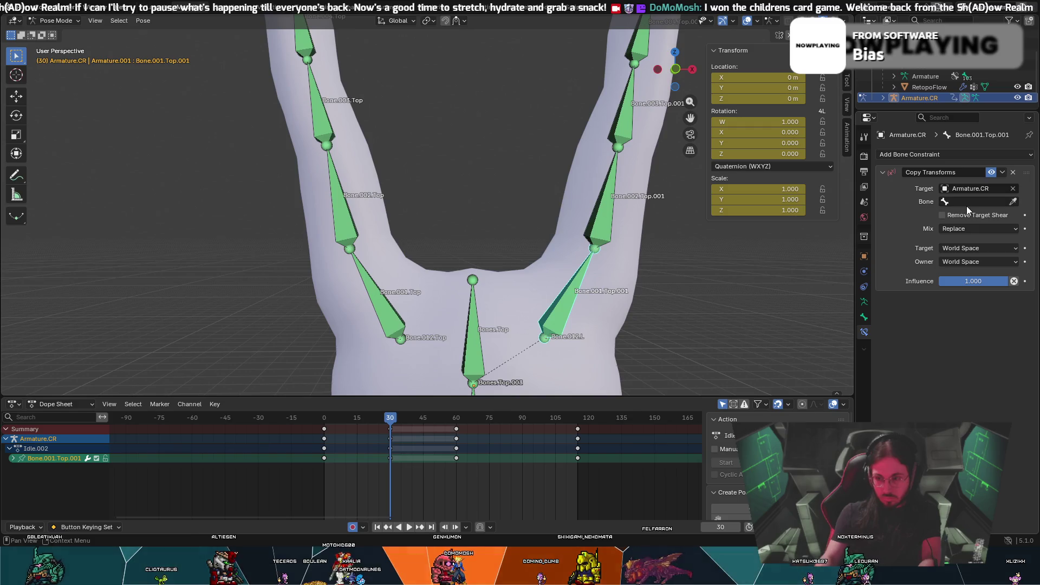
Set Bone.001.Top.001's target bone to Bone.012.L by searching 'Bon'
left_click(1012, 200)
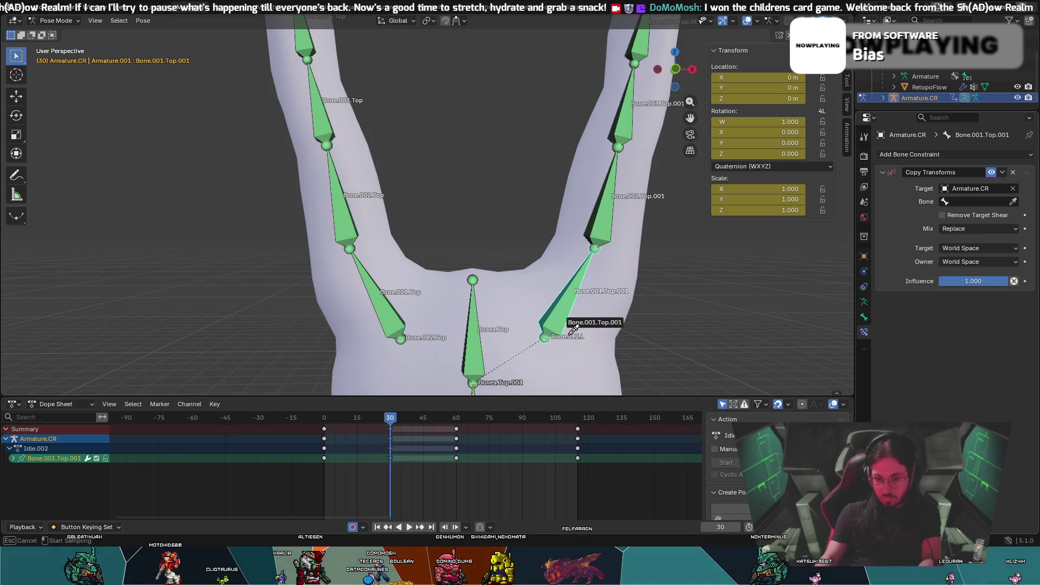
left_click(993, 201)
type("Bon")
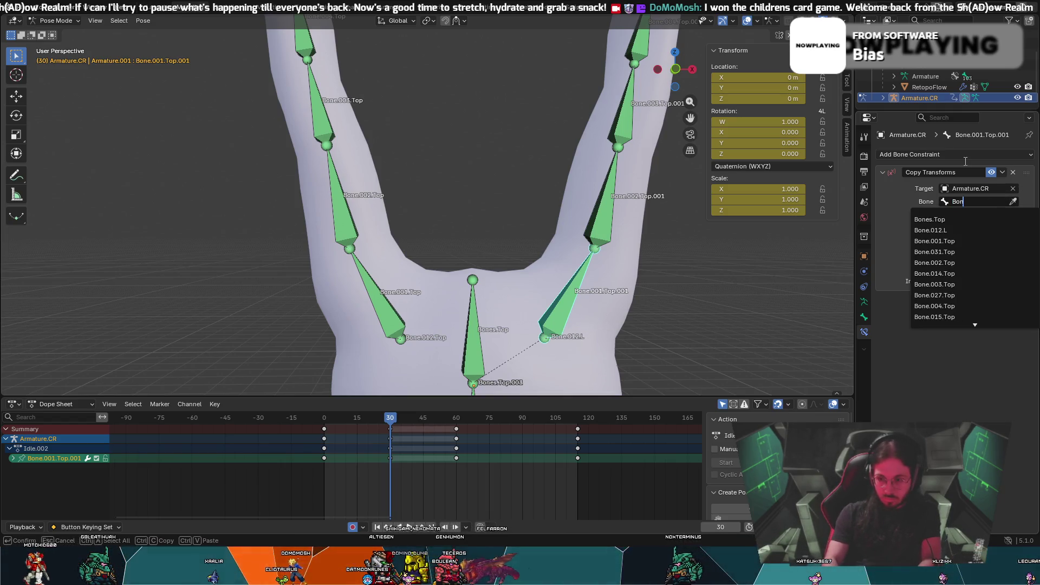
key("Down")
key("Down")
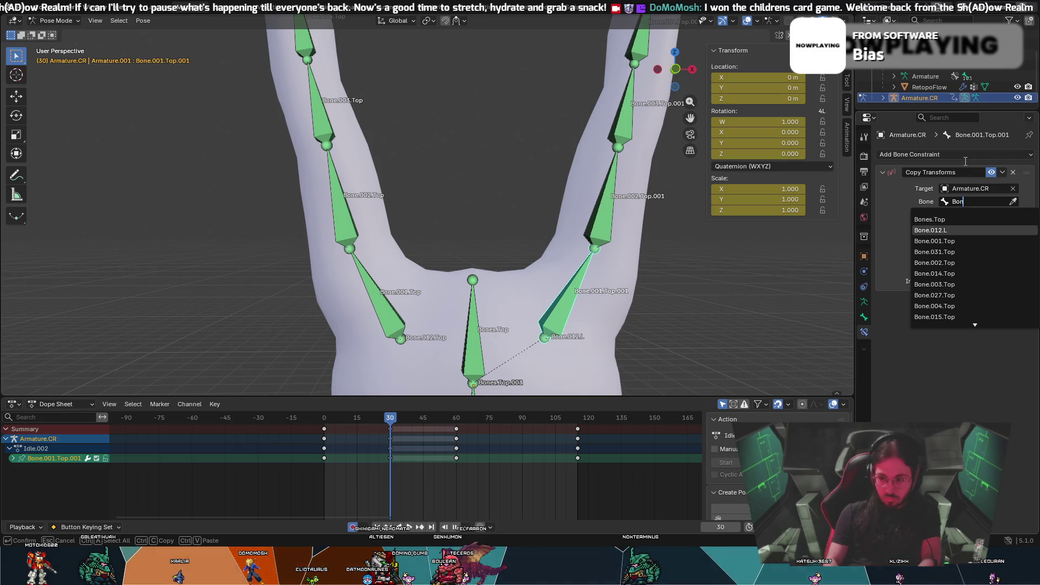
key("Return")
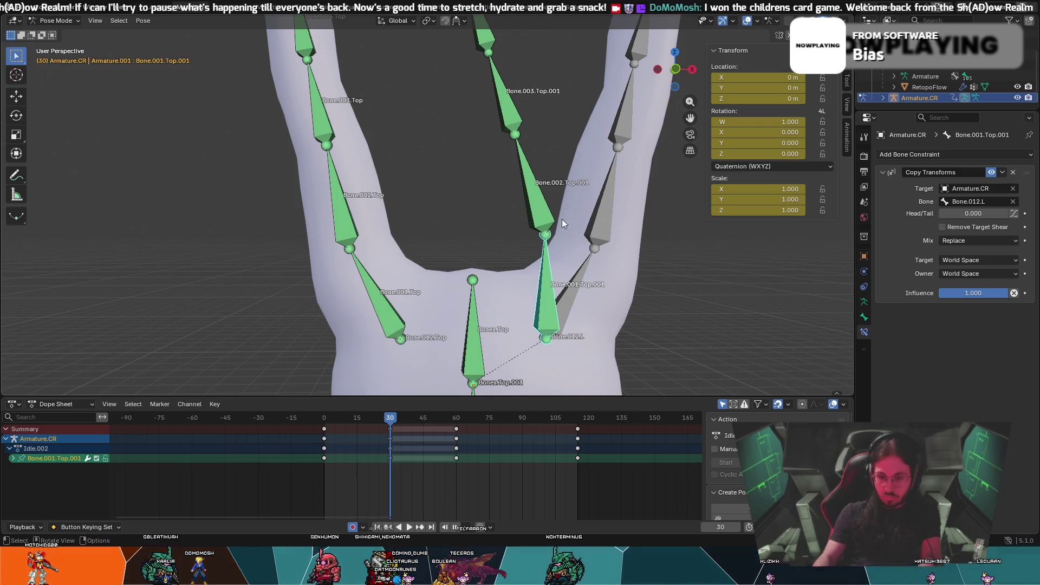
Select Bone.002.Top.001, orbit to show both arms, and switch to Object Mode
left_click(538, 202)
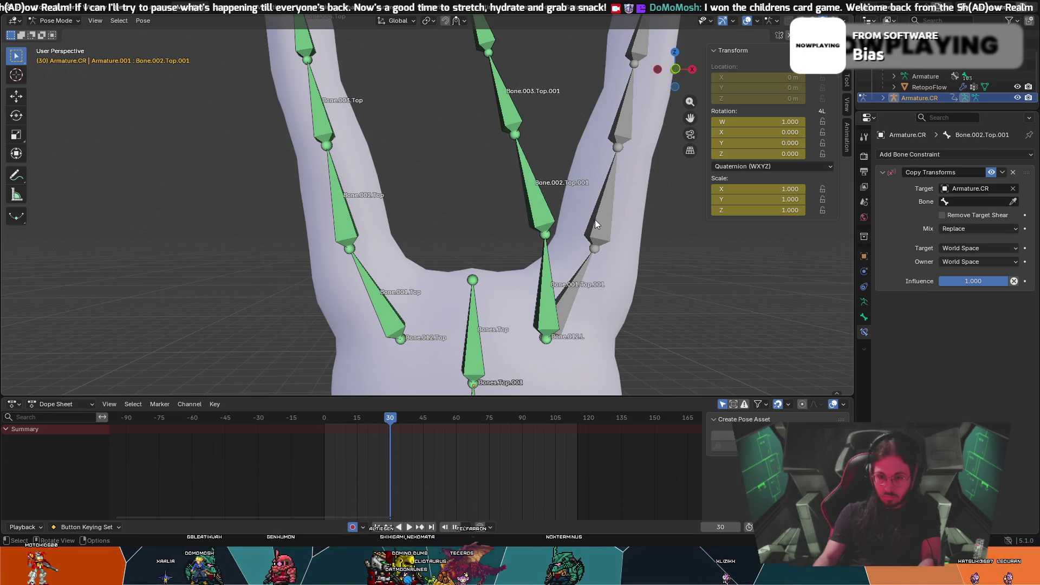
mouse_move(600, 216)
middle_mouse_down()
mouse_move(622, 209)
mouse_move(589, 262)
mouse_move(424, 137)
mouse_move(382, 311)
mouse_move(331, 76)
mouse_move(383, 140)
middle_mouse_up()
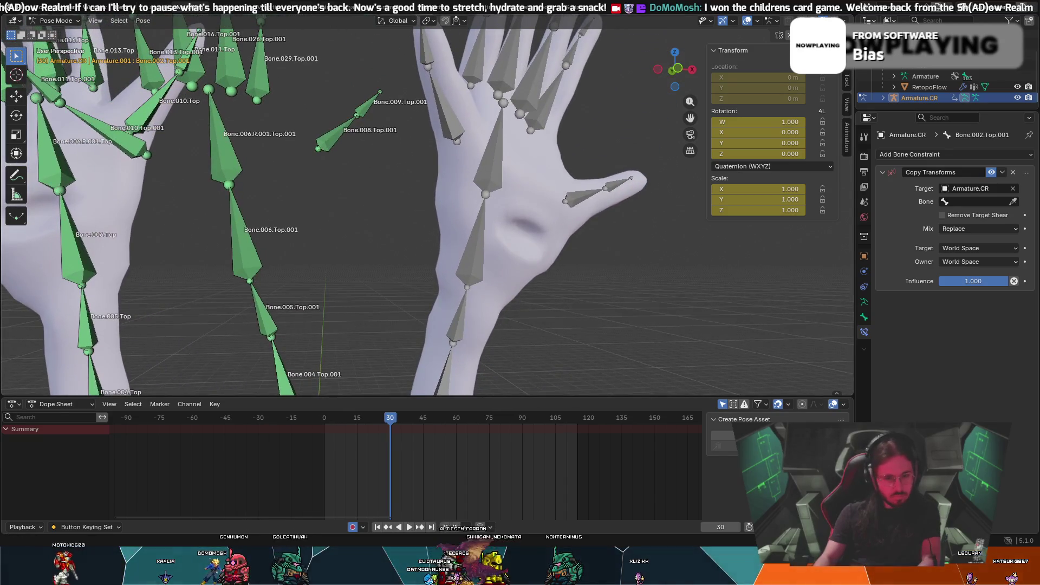
scroll(383, 144, "down", 2)
scroll(383, 152, "down", 2)
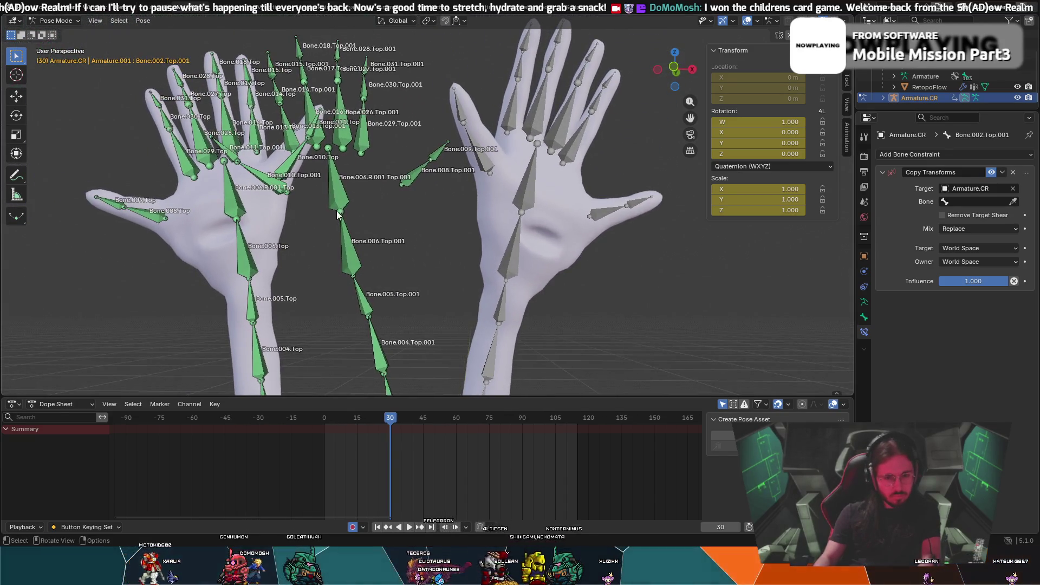
middle_click_drag(463, 264, 450, 357)
scroll(490, 162, "up", 2)
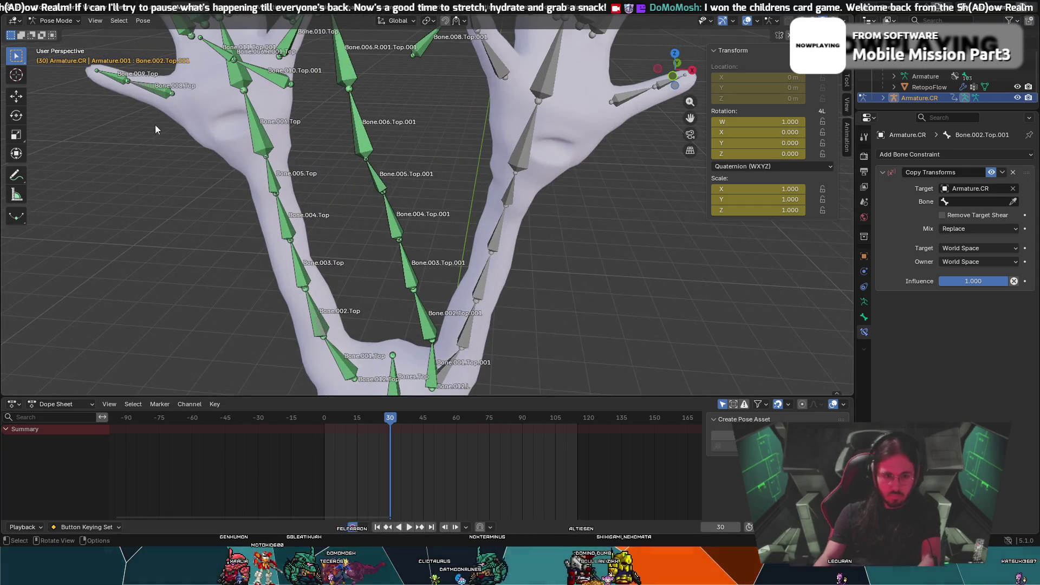
left_click(61, 21)
left_click(61, 33)
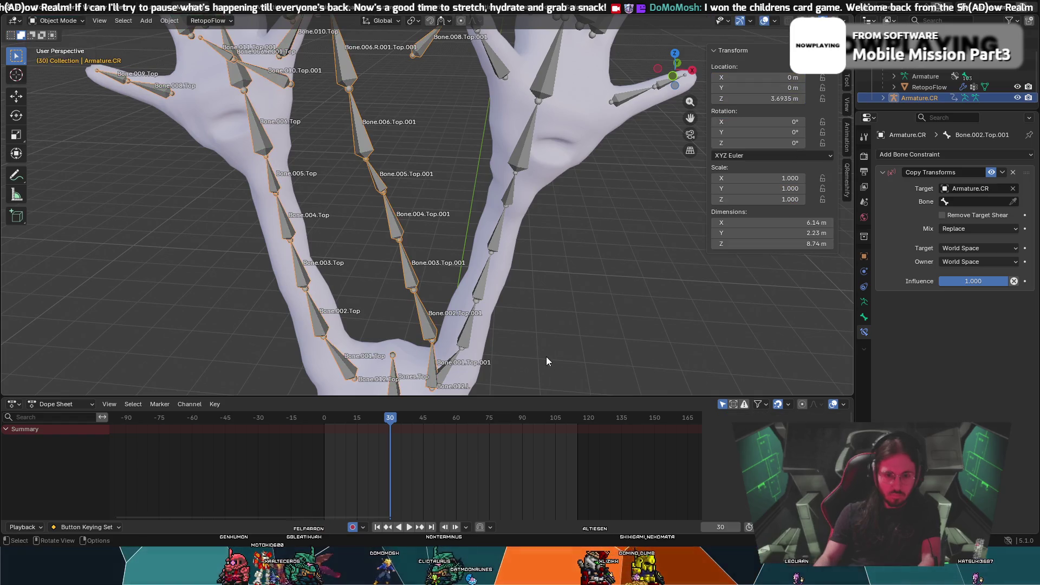
Select the original Armature and review its Bone and Armature Data properties
left_click(908, 76)
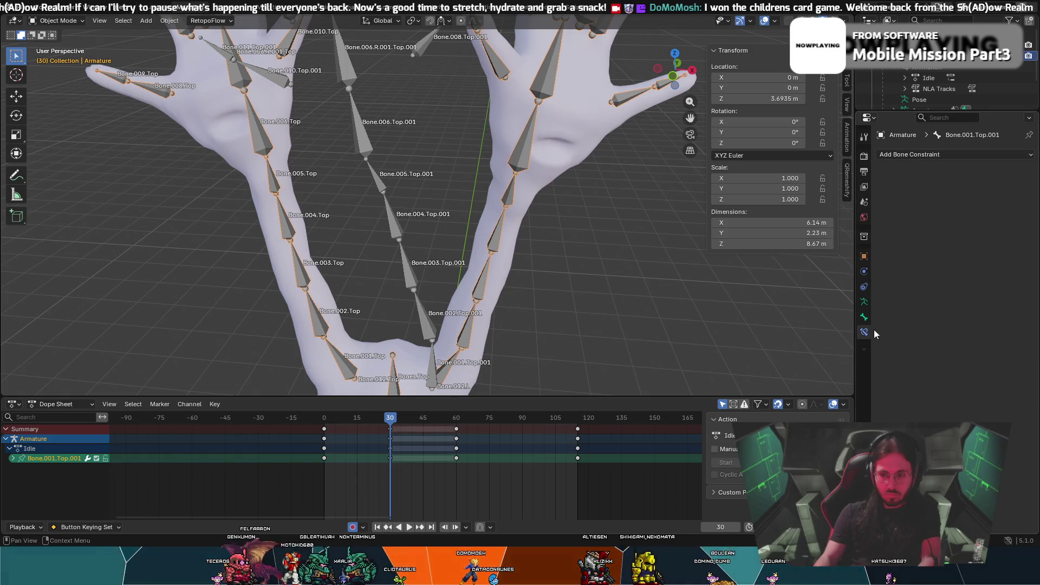
left_click(863, 318)
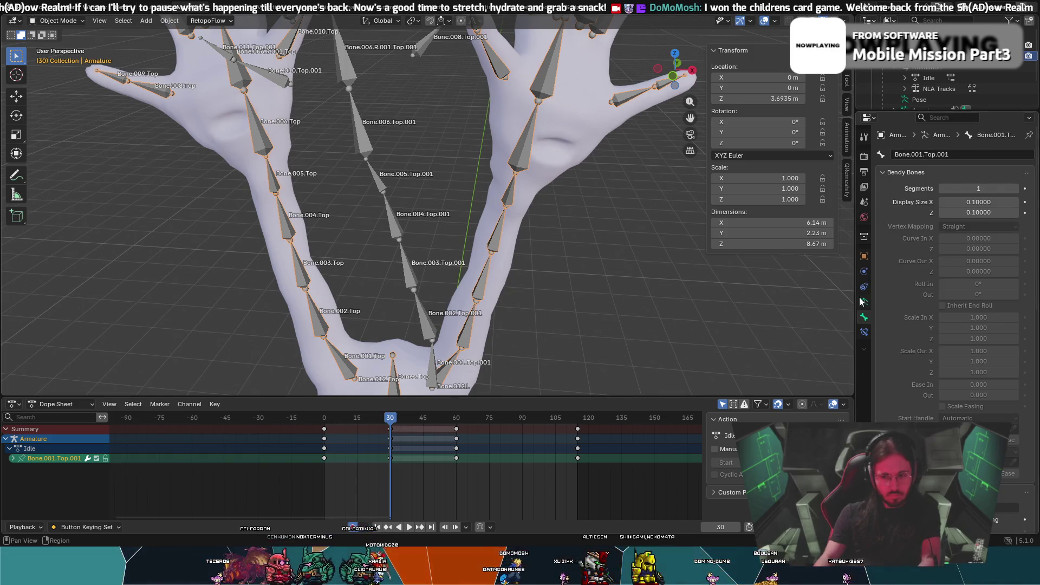
left_click(864, 301)
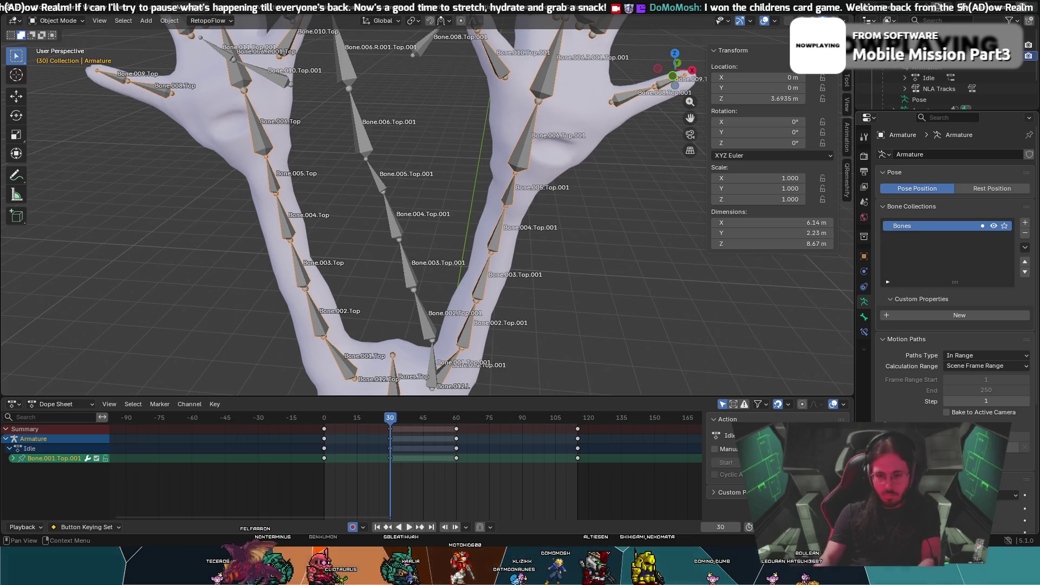
scroll(548, 323, "down", 5)
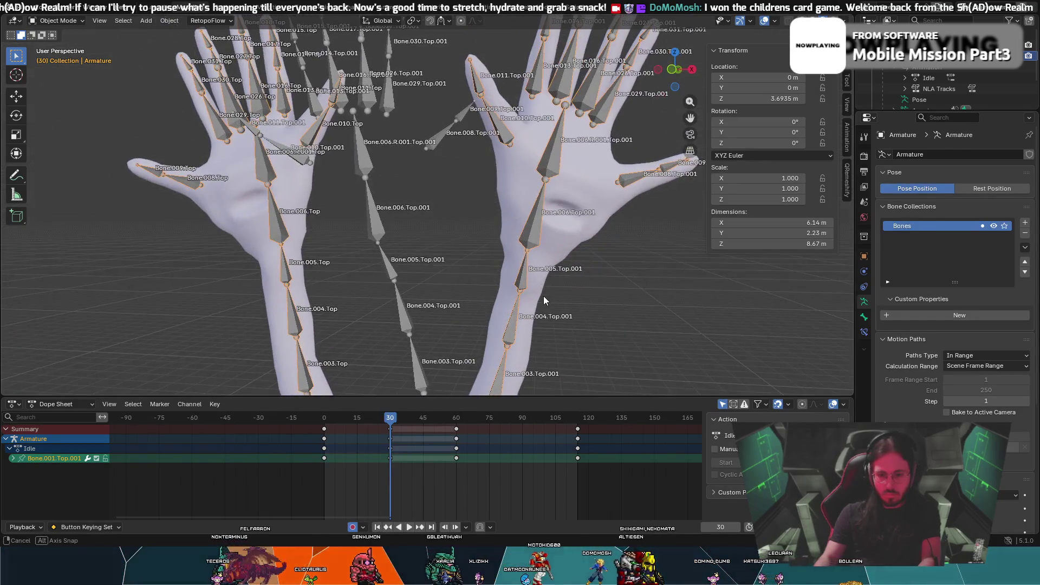
scroll(935, 96, "down", 2)
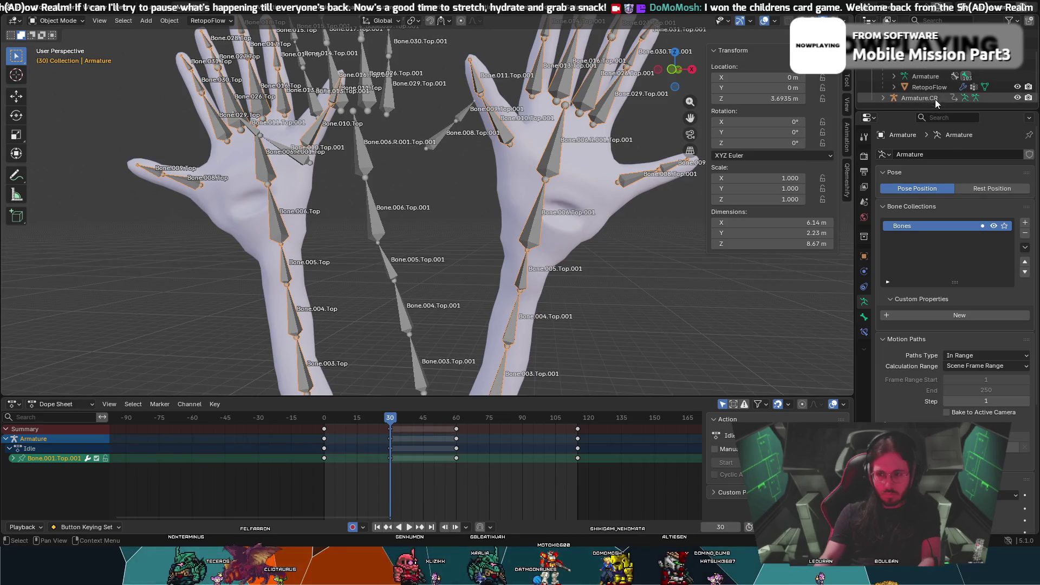
Make Armature.CR active and switch it into Pose Mode
left_click(936, 96)
scroll(953, 243, "down", 3)
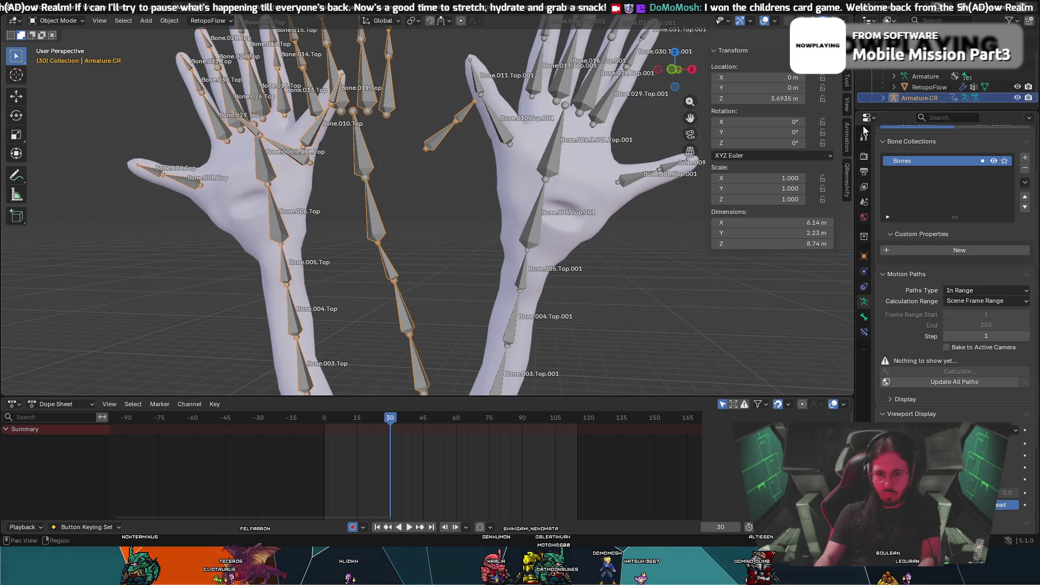
mouse_move(354, 126)
middle_mouse_down()
mouse_move(494, 180)
mouse_move(337, 122)
middle_mouse_up()
left_click(48, 21)
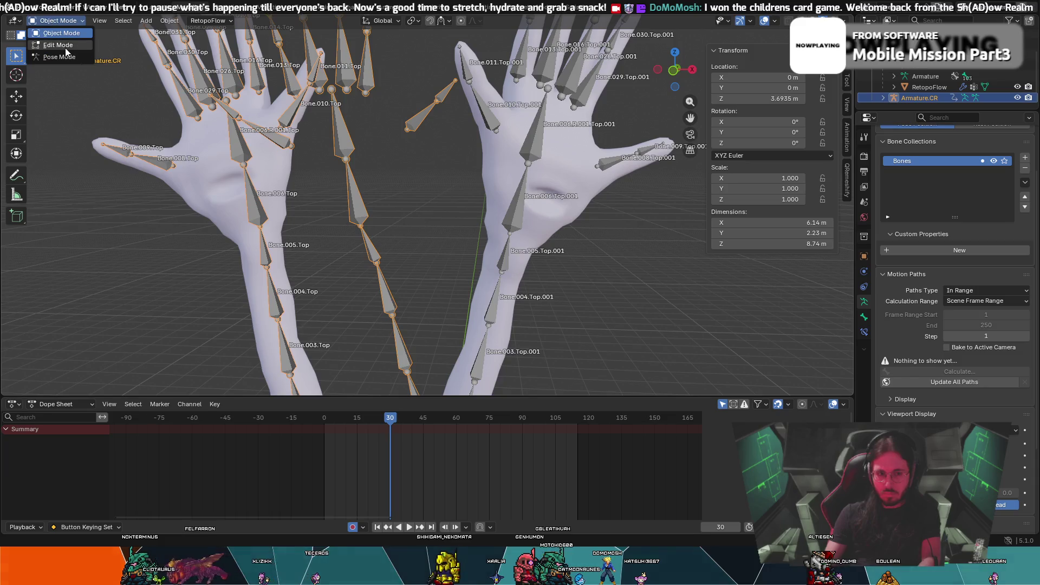
left_click(68, 60)
Frame the central bone chain, select Bone.002.Top.001, and show its bone constraints
scroll(542, 282, "down", 3)
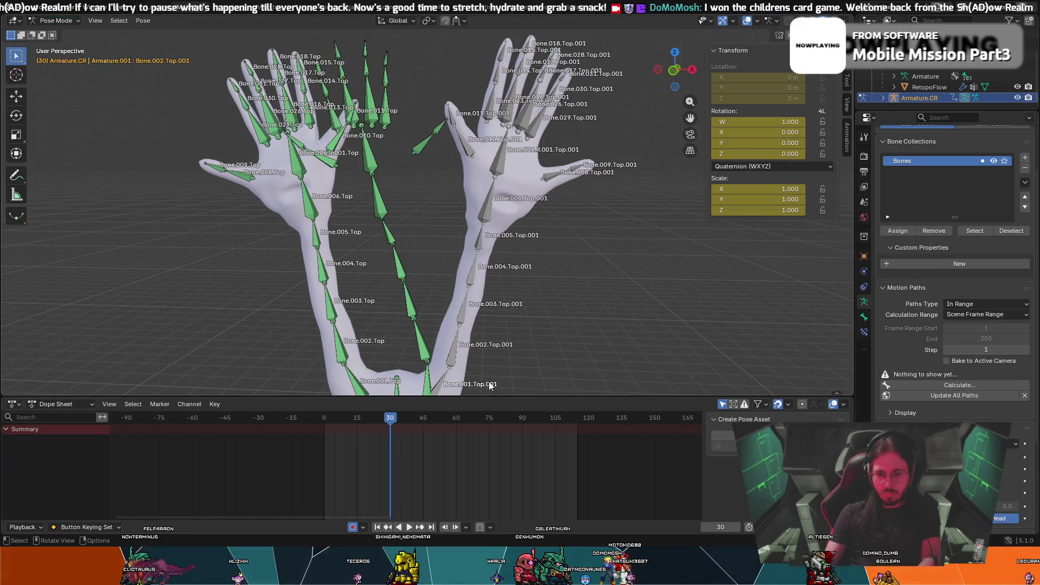
mouse_move(484, 358)
middle_mouse_down("shift")
mouse_move(544, 247)
mouse_move(546, 216)
middle_mouse_up("shift")
scroll(546, 216, "up", 3)
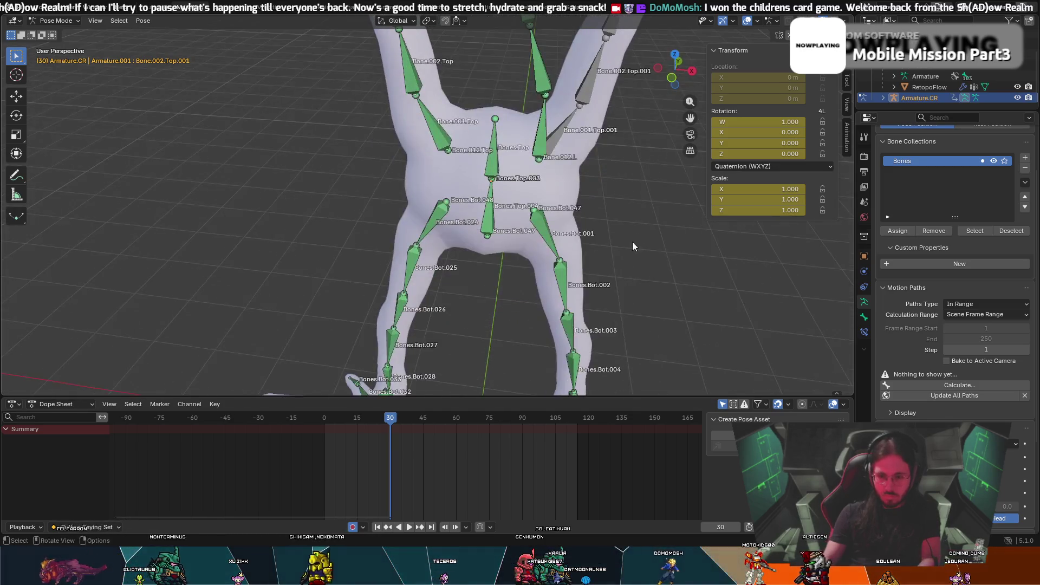
mouse_move(652, 189)
middle_mouse_down("shift")
mouse_move(613, 248)
mouse_move(466, 298)
middle_mouse_up("shift")
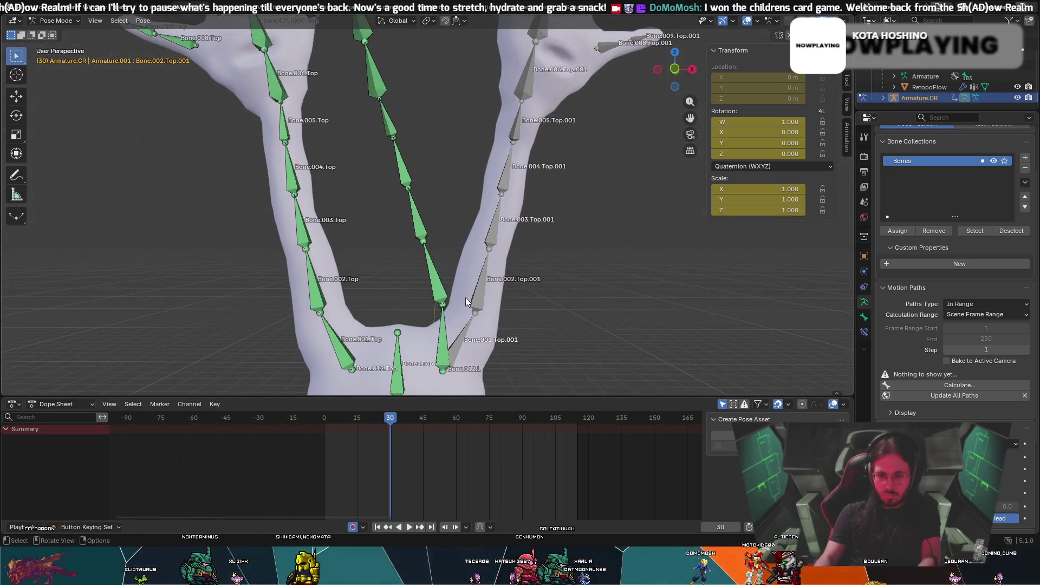
left_click(435, 288)
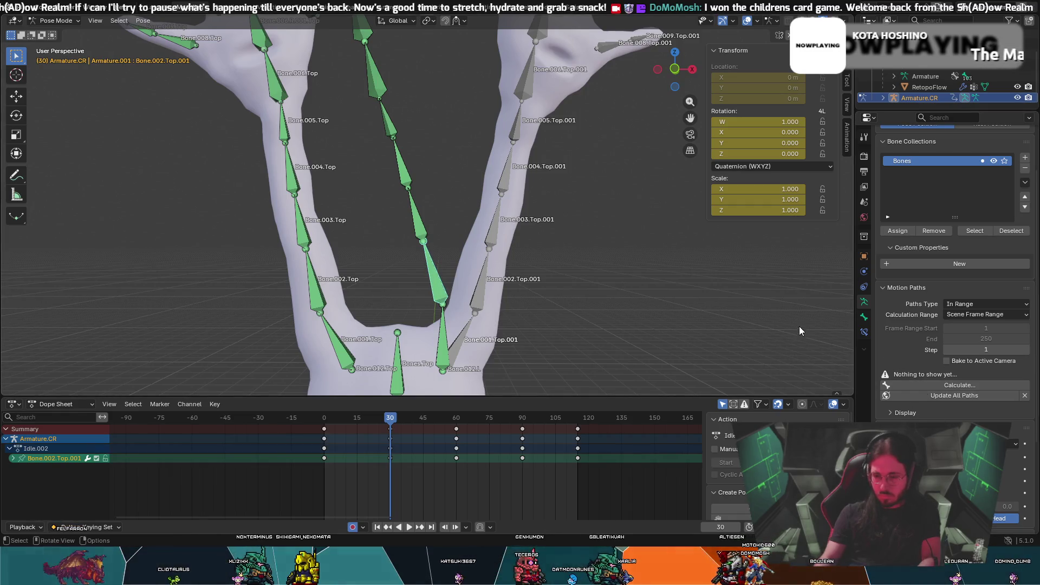
left_click(864, 332)
Set its Copy Transforms bone to Bone.001.Top.001 by searching 'Bone.001.top.'
left_click(990, 201)
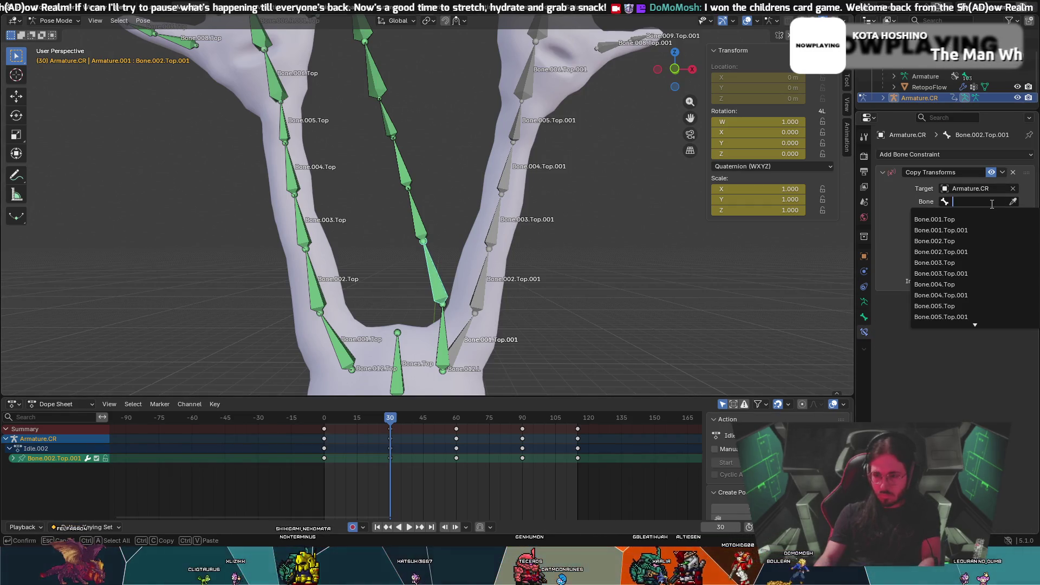
type("b")
key("BackSpace")
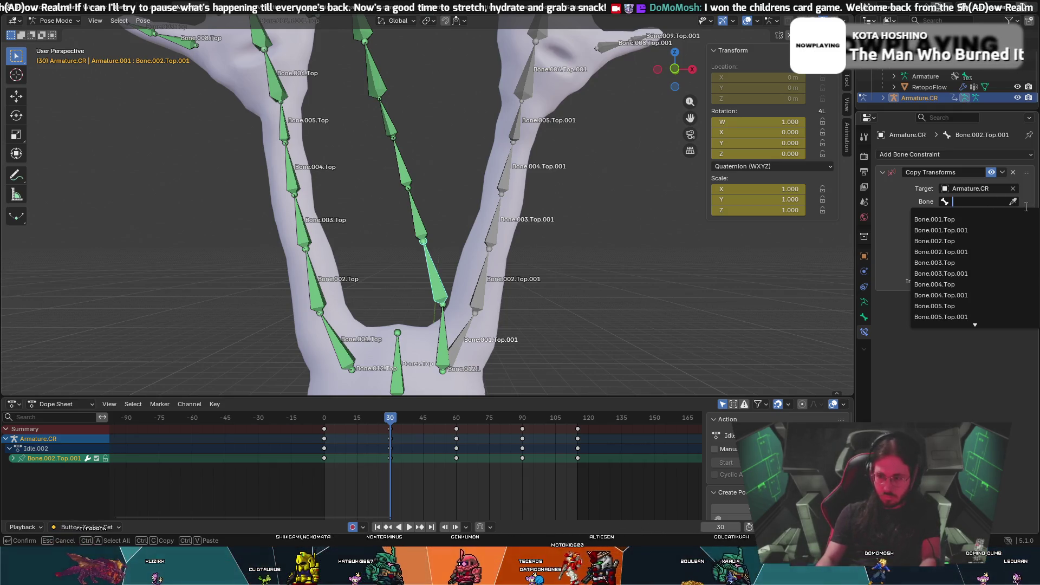
left_click(1013, 201)
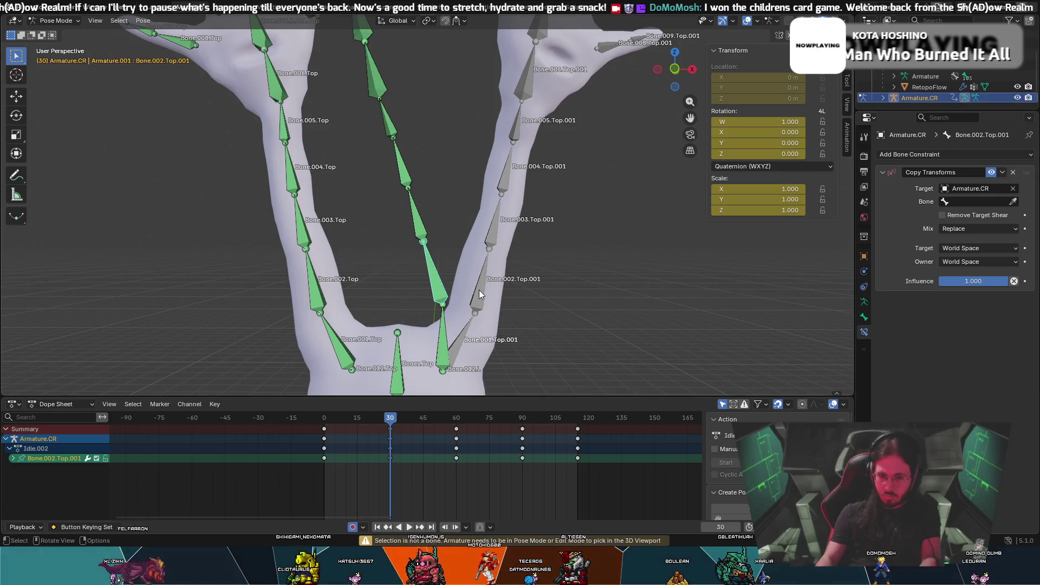
left_click(432, 286)
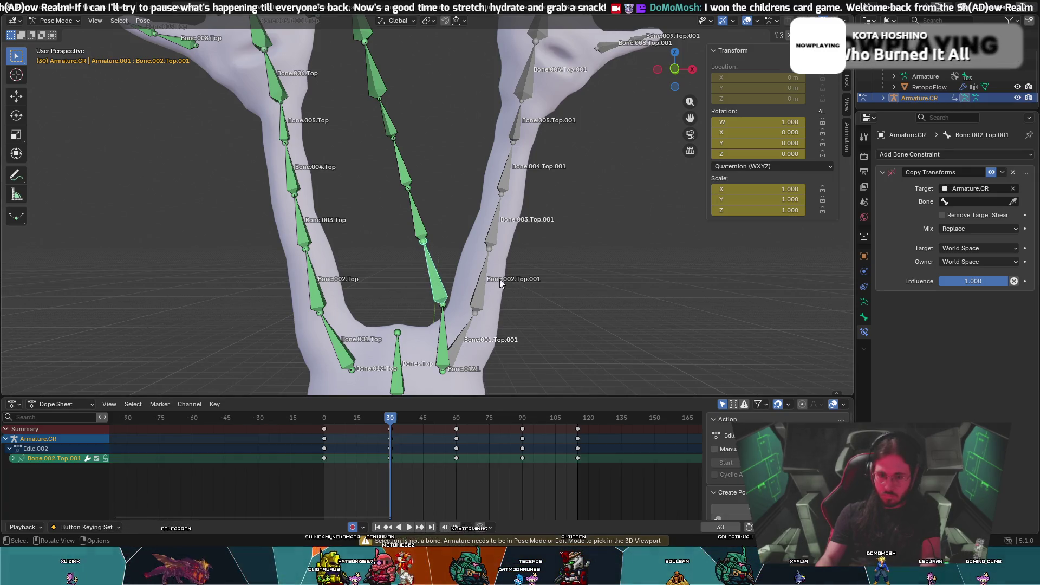
left_click(967, 201)
type("Bone.001.top.")
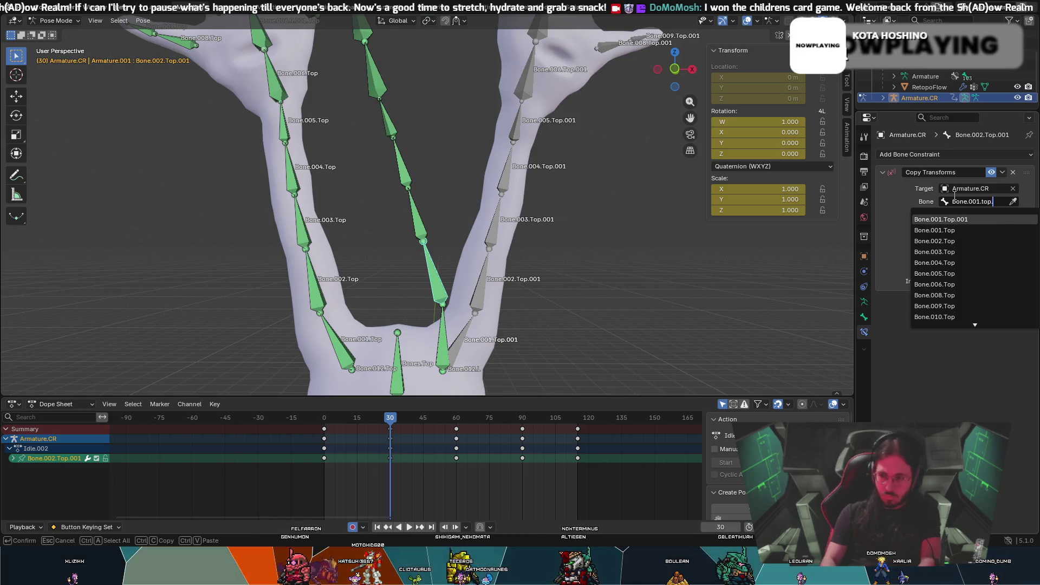
key("Return")
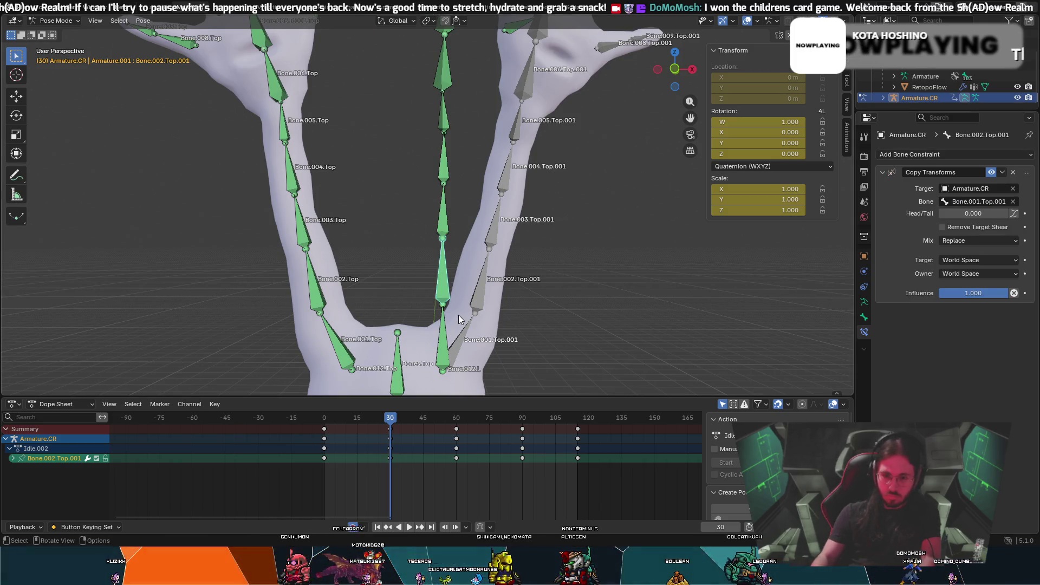